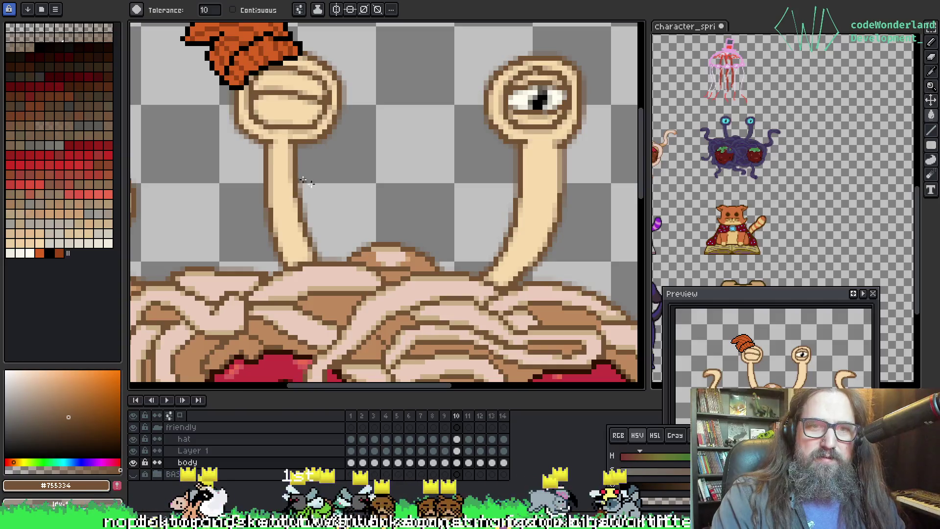
Step back to frame 8 to compare the eyes, then return to frame 9.
key(Left)
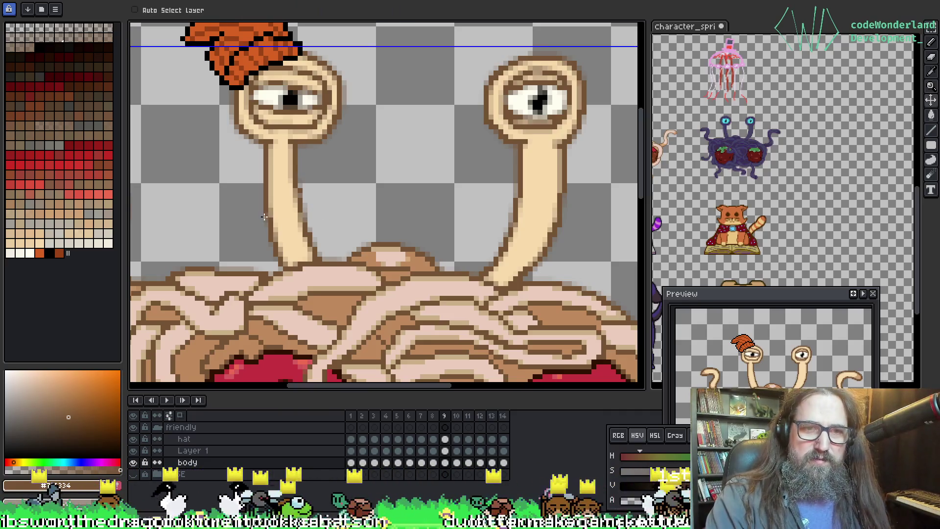
key(Left)
key(Right)
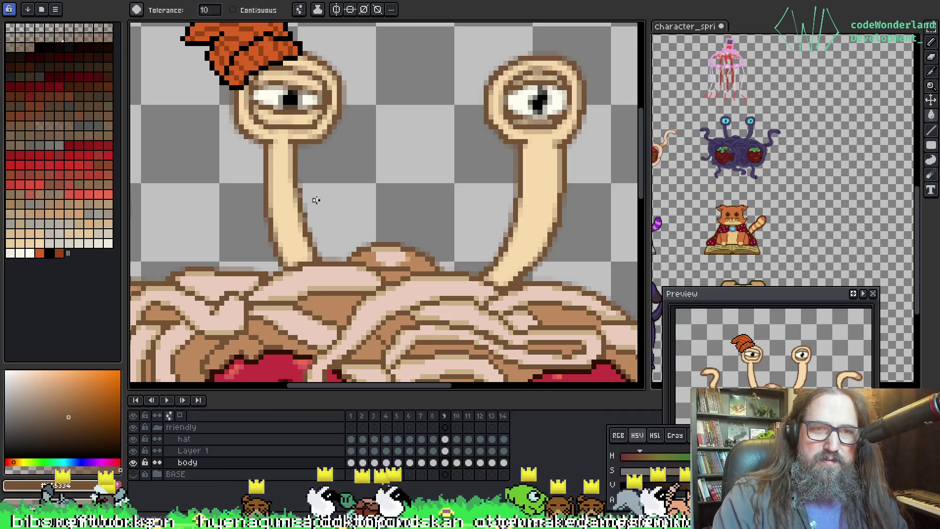
Pan around the creature and zoom in on the left eyestalk's half-closed eye.
scroll(299, 193, up, 1)
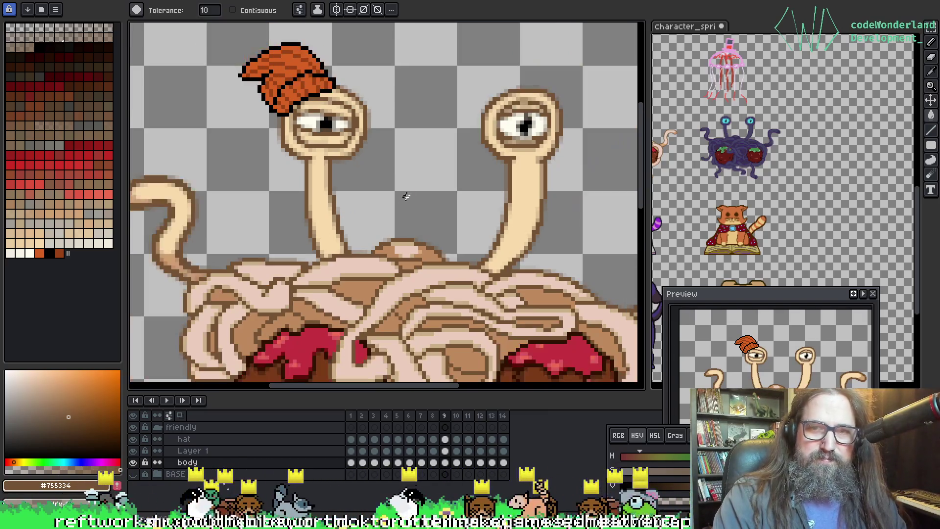
scroll(398, 218, down, 2)
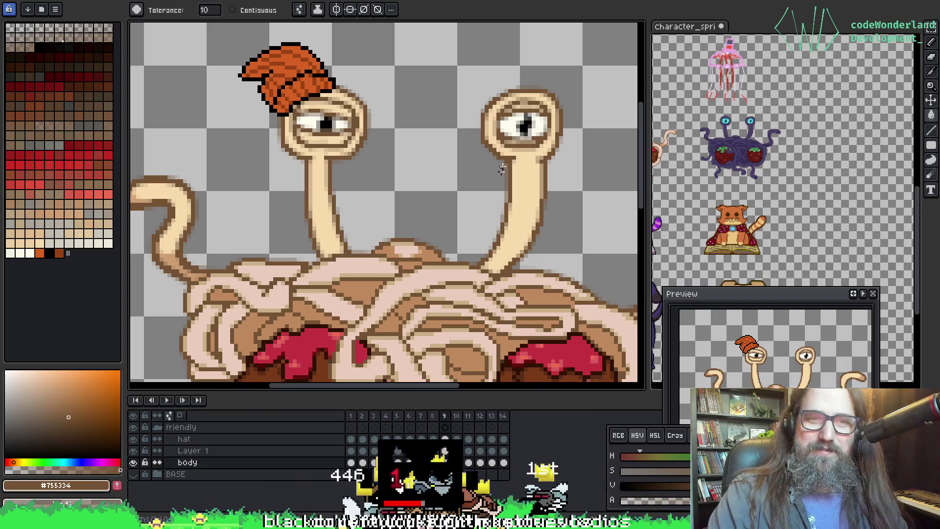
drag(369, 175, 415, 237)
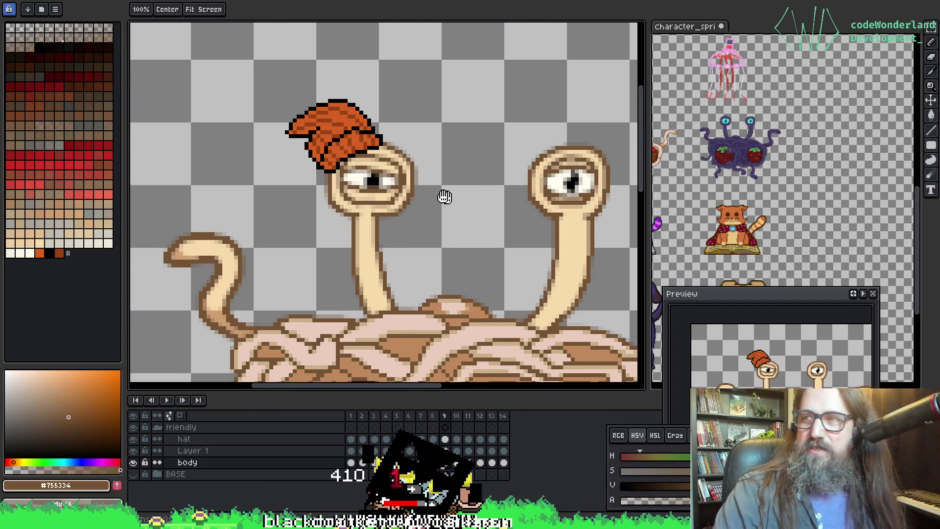
drag(443, 195, 414, 156)
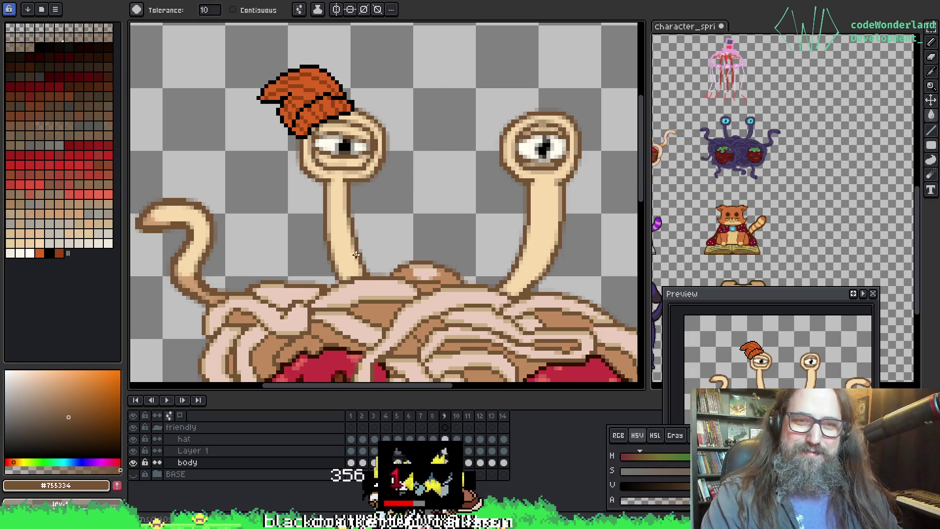
scroll(359, 242, up, 1)
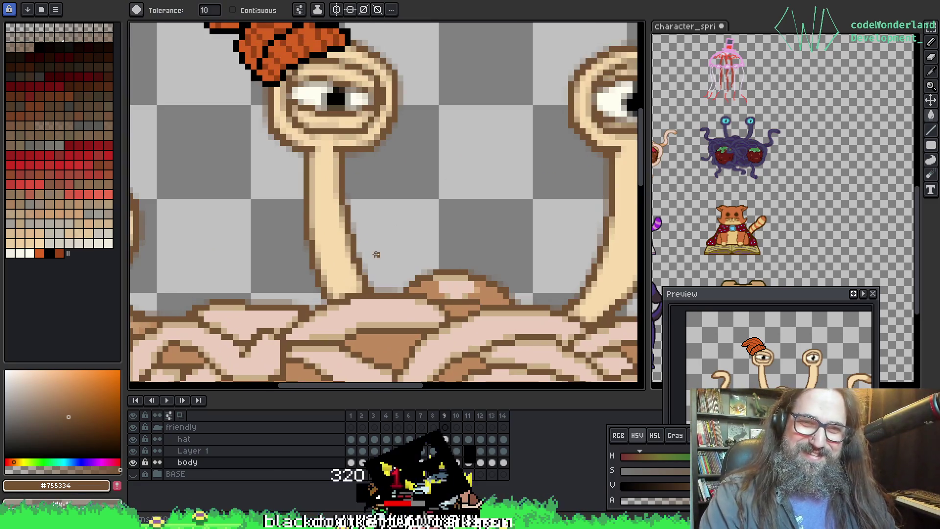
scroll(457, 216, up, 1)
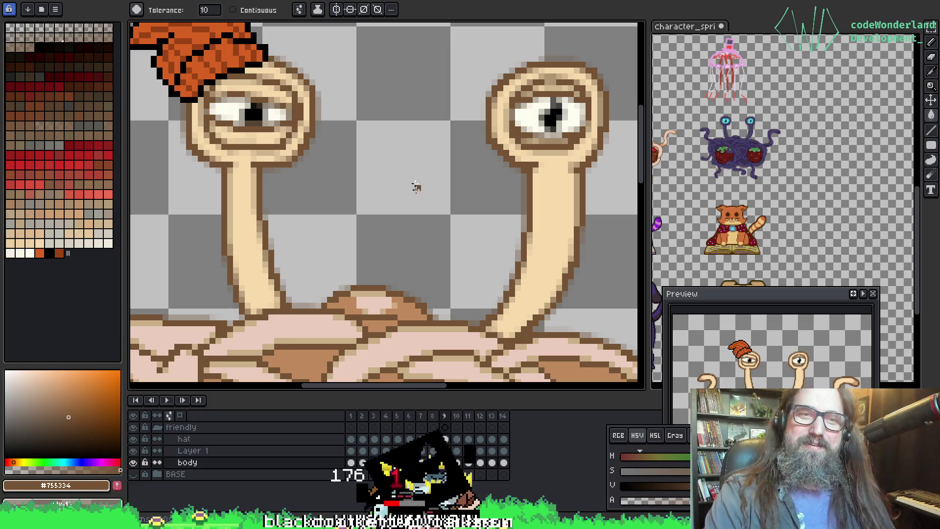
key(z)
click(315, 183)
Zoom in on the left eye and sample the stalk's light skin and darker eye shade.
click(401, 153)
key(i)
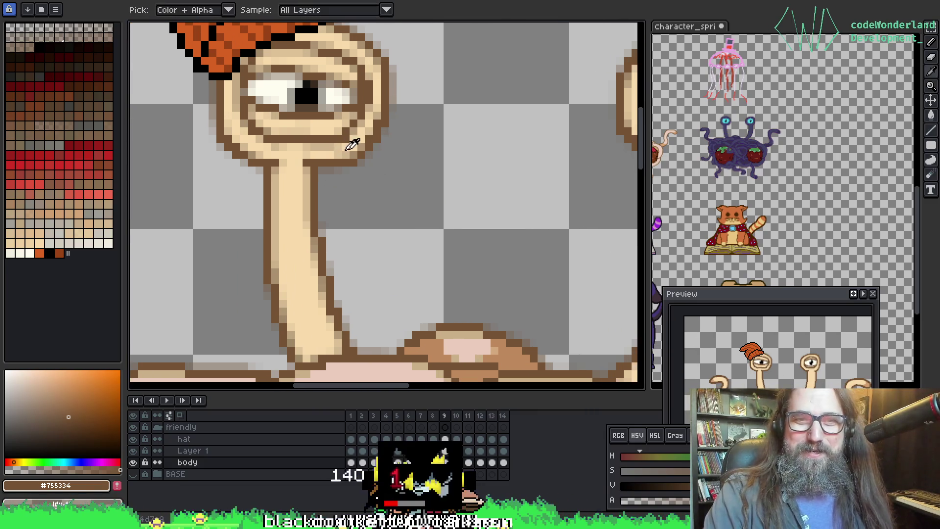
click(363, 142)
key(b)
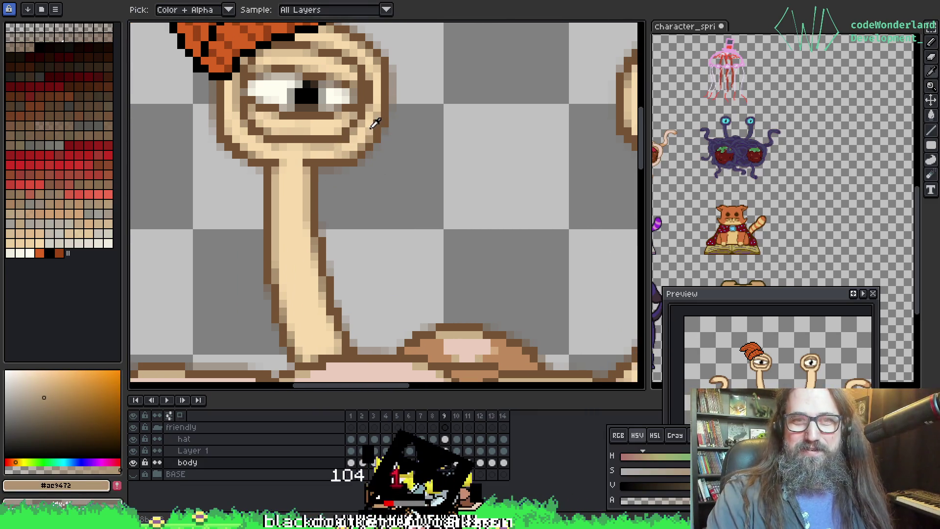
alt+click(369, 122)
key(alt)
alt+click(379, 110)
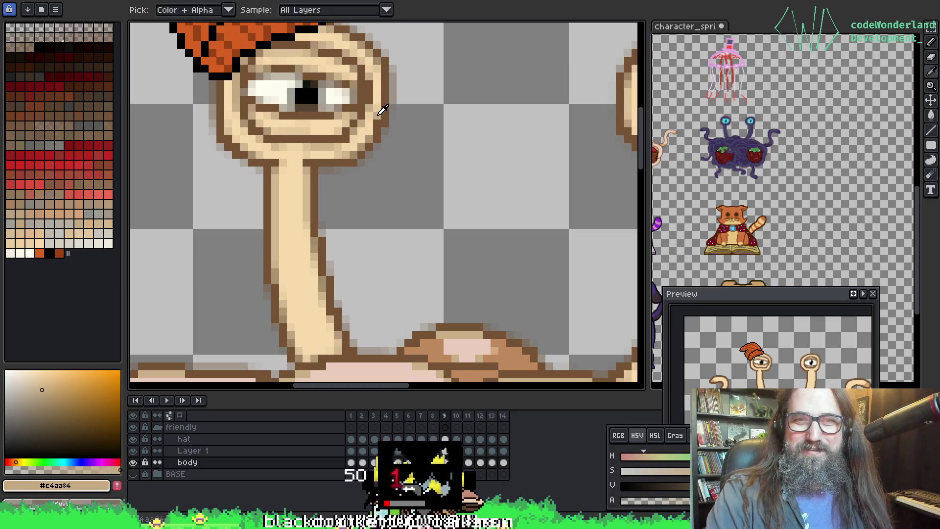
Pick up the brown outline colour of the eyestalk.
scroll(372, 136, down, 2)
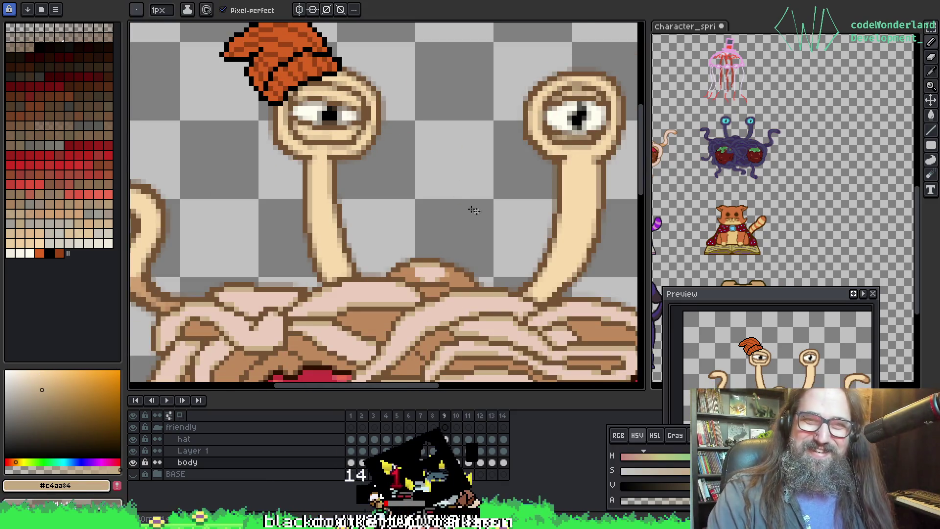
scroll(346, 218, down, 1)
scroll(367, 216, up, 2)
scroll(367, 216, down, 2)
scroll(392, 147, down, 2)
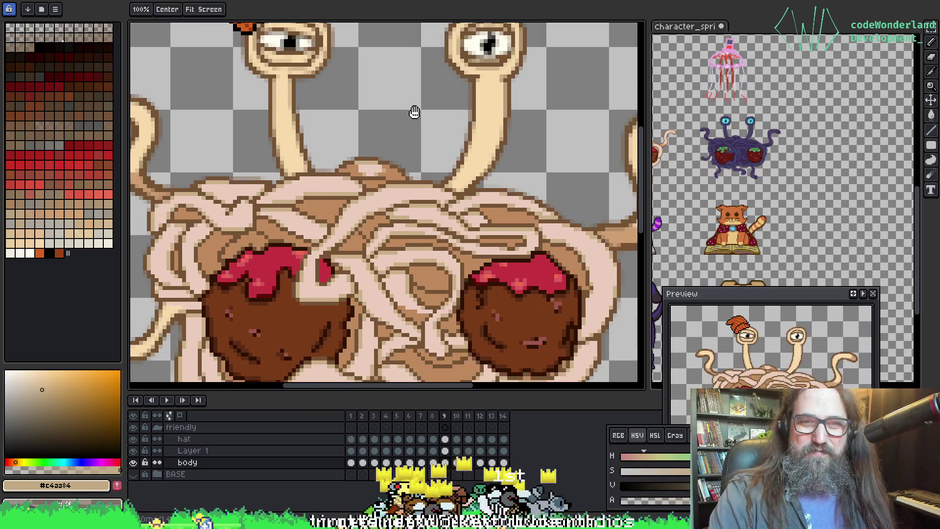
scroll(338, 69, up, 3)
alt+click(334, 73)
scroll(328, 146, down, 2)
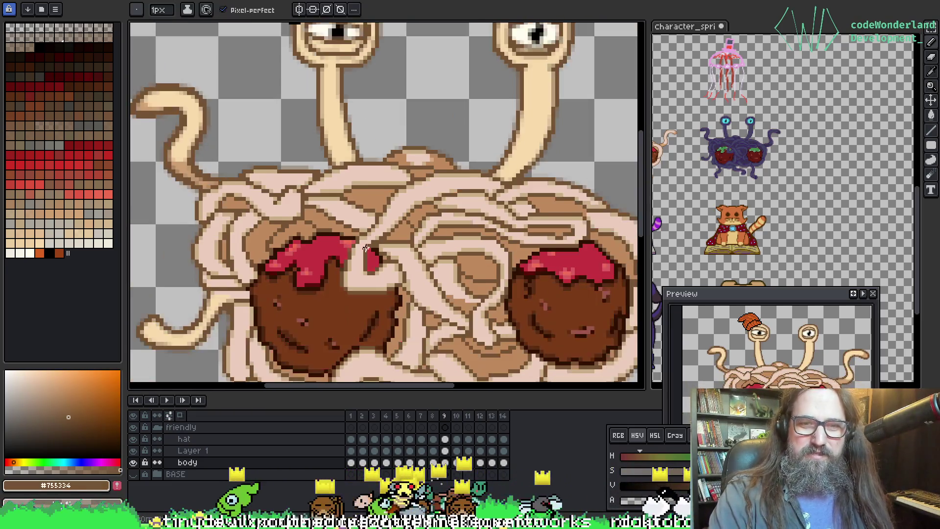
scroll(323, 196, down, 1)
scroll(318, 231, up, 1)
Advance through frame 10 to frame 11 with the lower tentacles in view.
drag(319, 231, 319, 210)
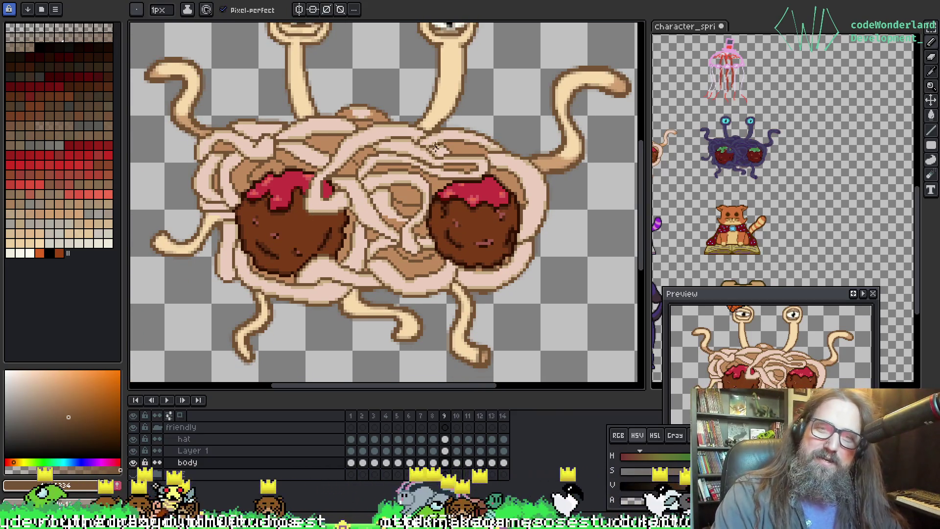
key(Right)
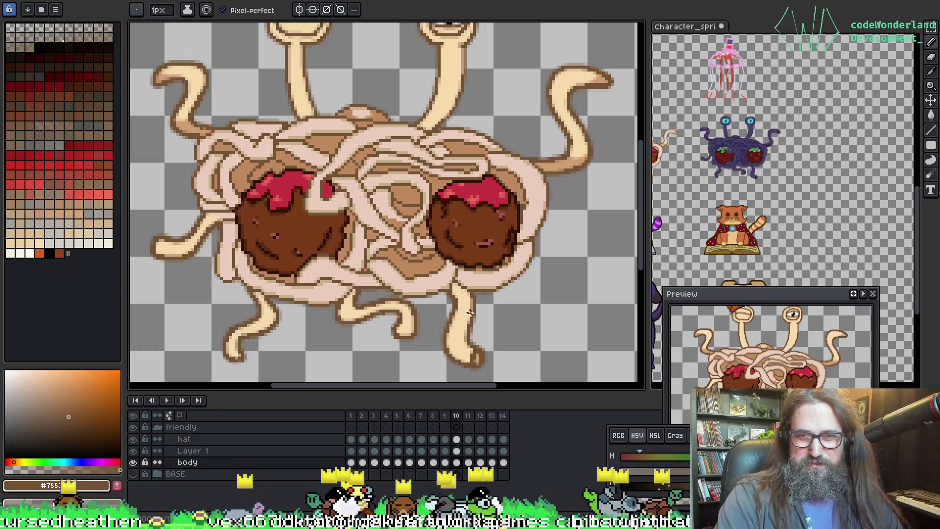
key(Right)
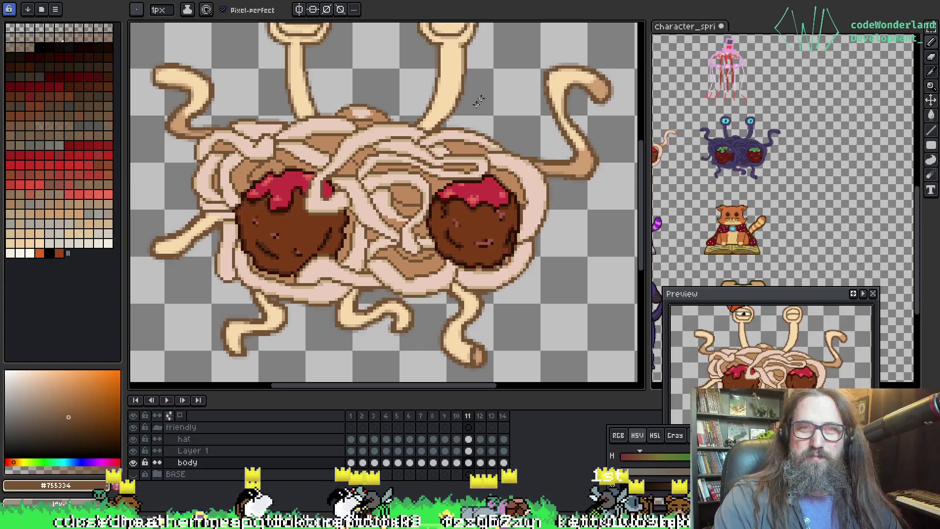
scroll(438, 92, up, 4)
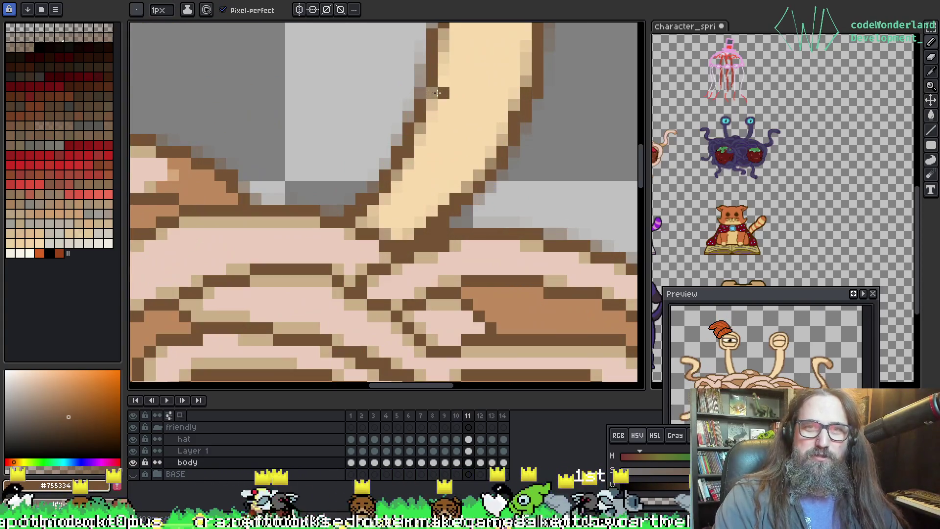
Flip between frames 10 and 11 to compare tentacle poses, settling on frame 10.
key(Left)
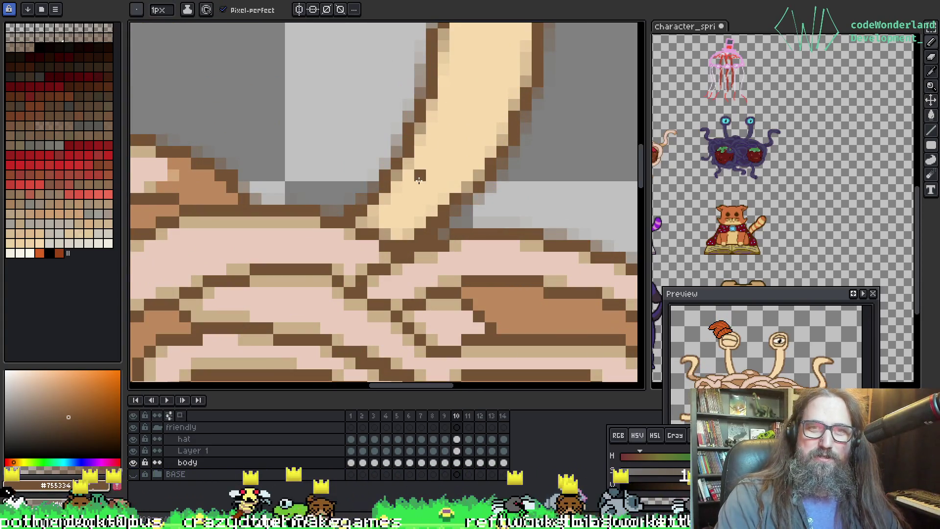
key(Right)
key(Left)
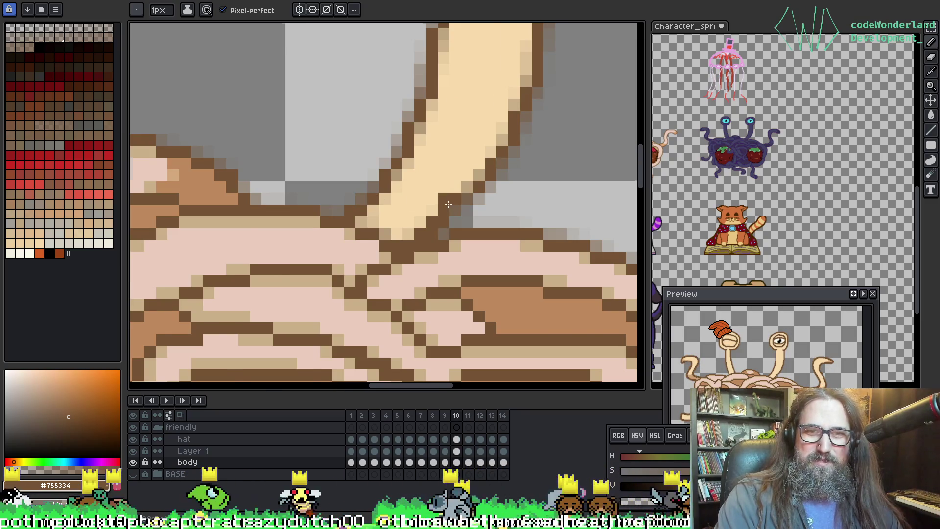
scroll(445, 206, down, 3)
scroll(501, 228, down, 2)
scroll(499, 228, up, 2)
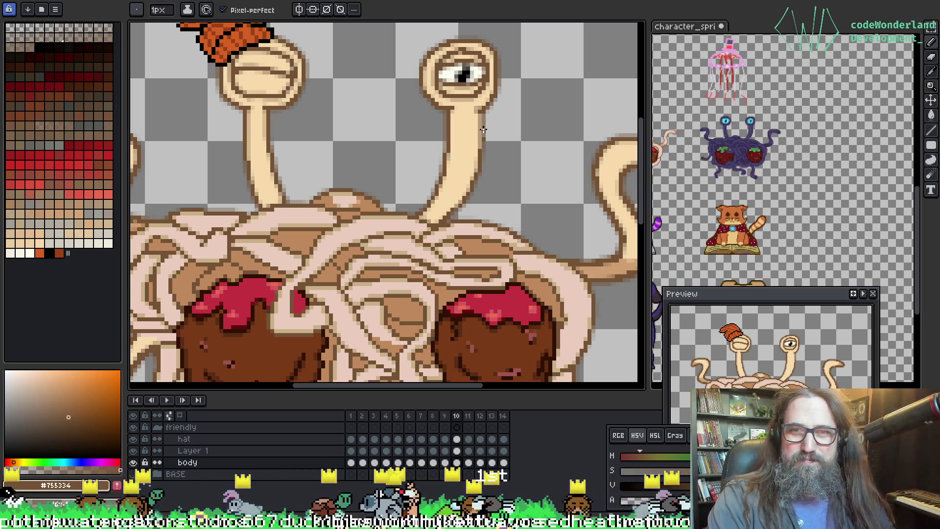
With the Paint Bucket selected, step through the remaining frames, wrapping around to frame 2.
key(g)
key(Right)
key(Right)
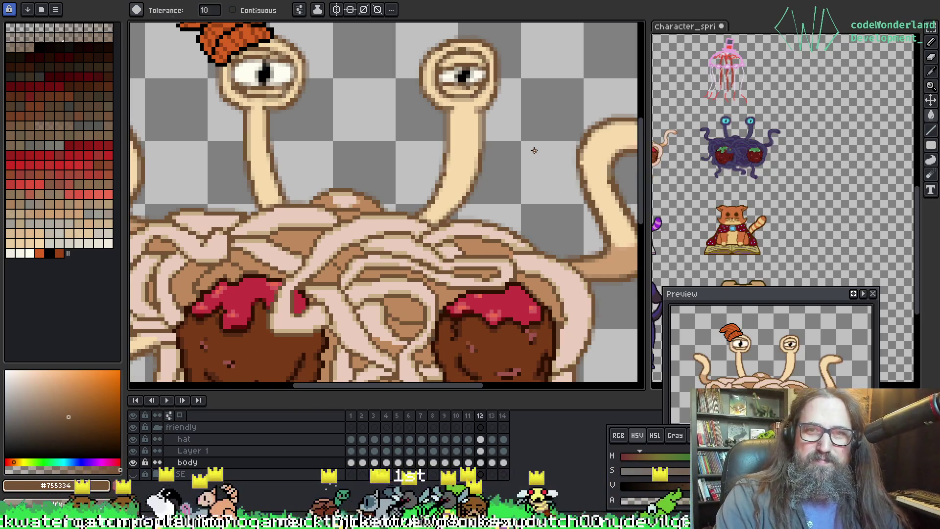
key(Left)
key(Right)
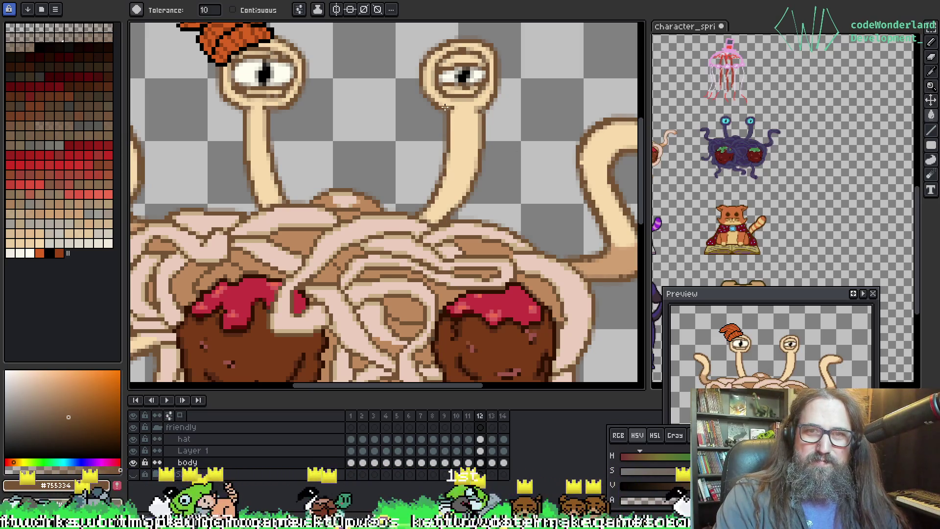
key(Left)
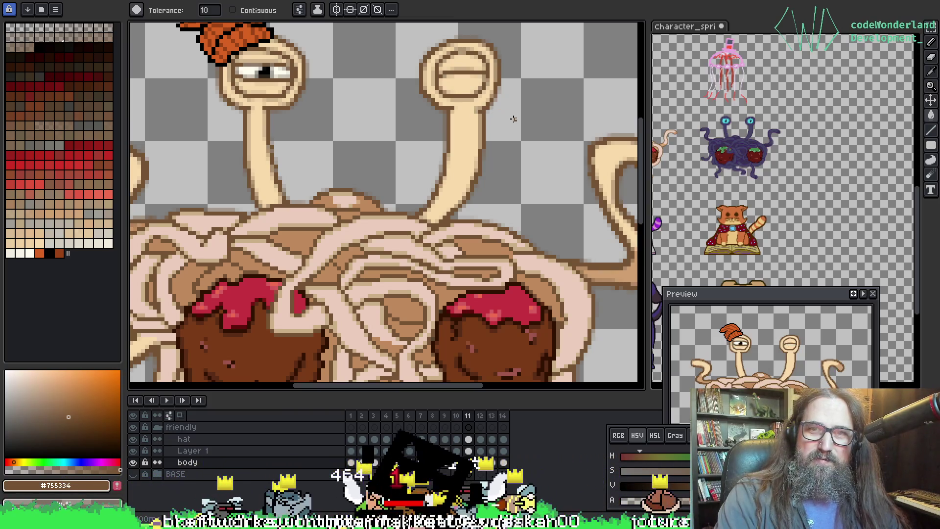
key(Right)
key(Right)
key(Right)
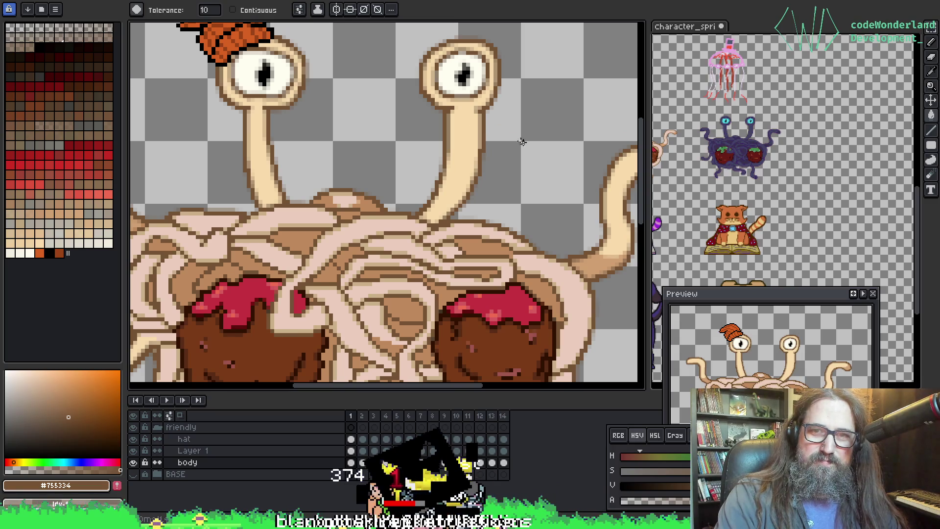
key(Right)
key(Right)
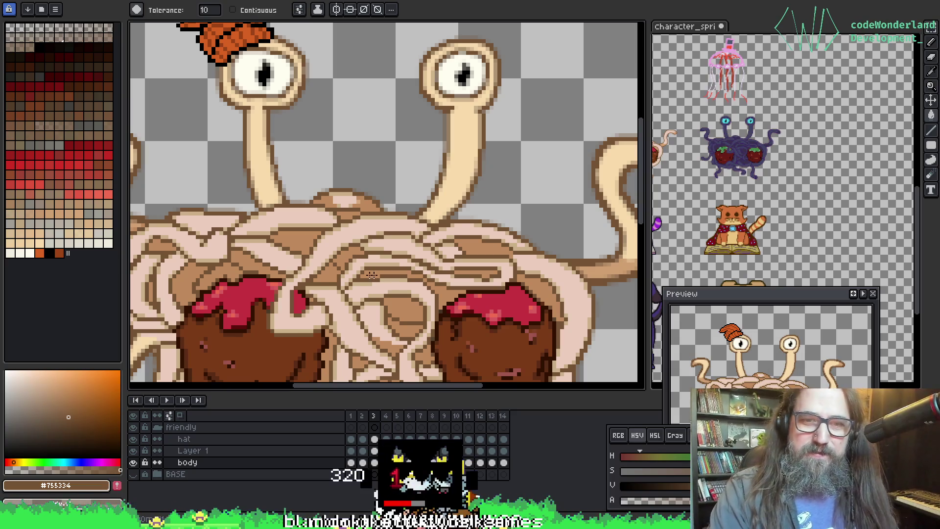
Zoom the view out while reviewing frame 3's curling right tentacle.
scroll(469, 206, down, 3)
Stop playback on frame 4 and zoom in on the eyestalks and noodles.
scroll(342, 168, up, 3)
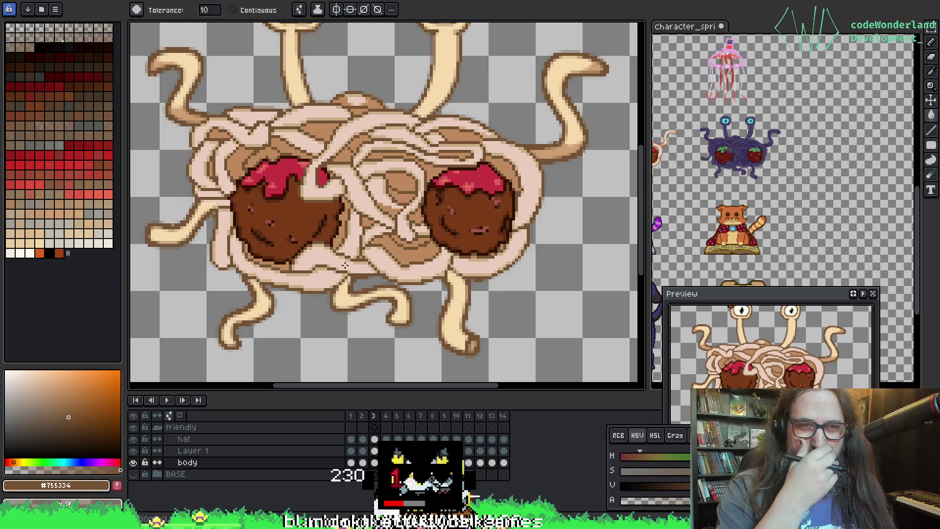
scroll(313, 218, down, 2)
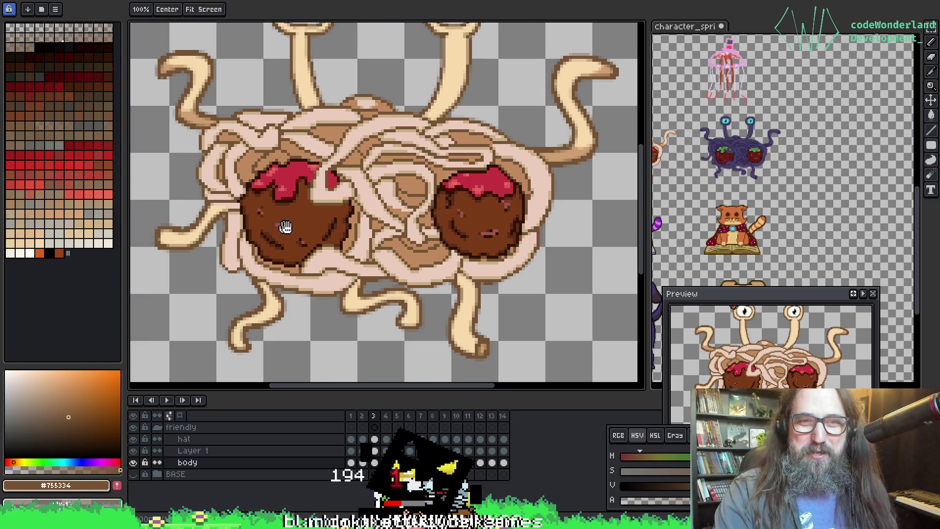
scroll(297, 218, up, 2)
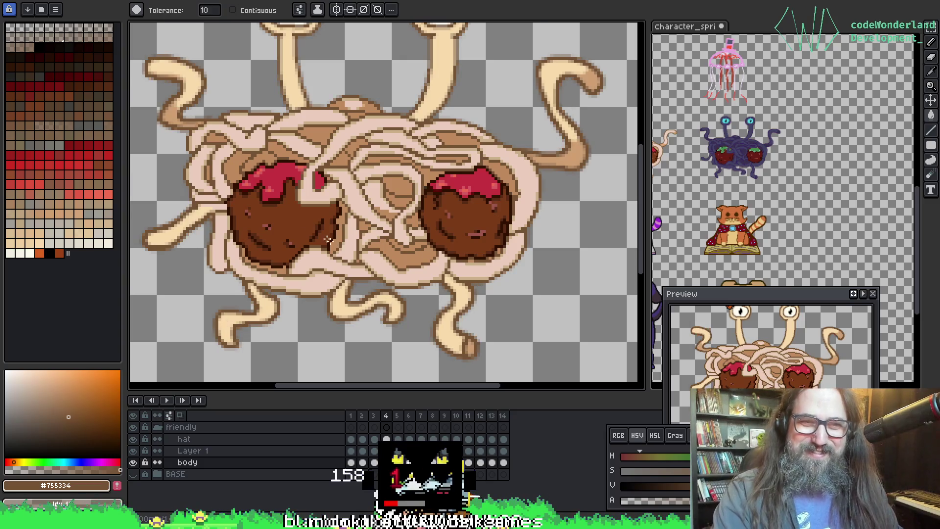
scroll(300, 216, down, 2)
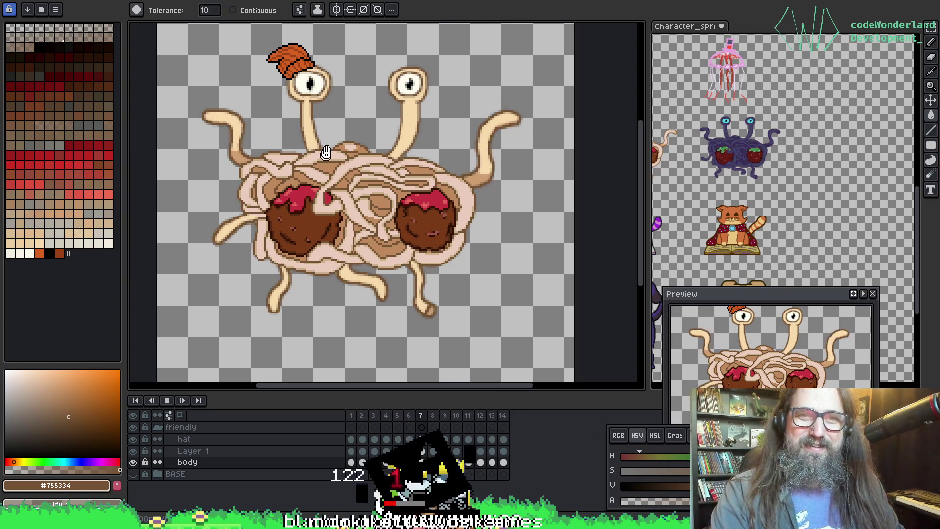
key(Return)
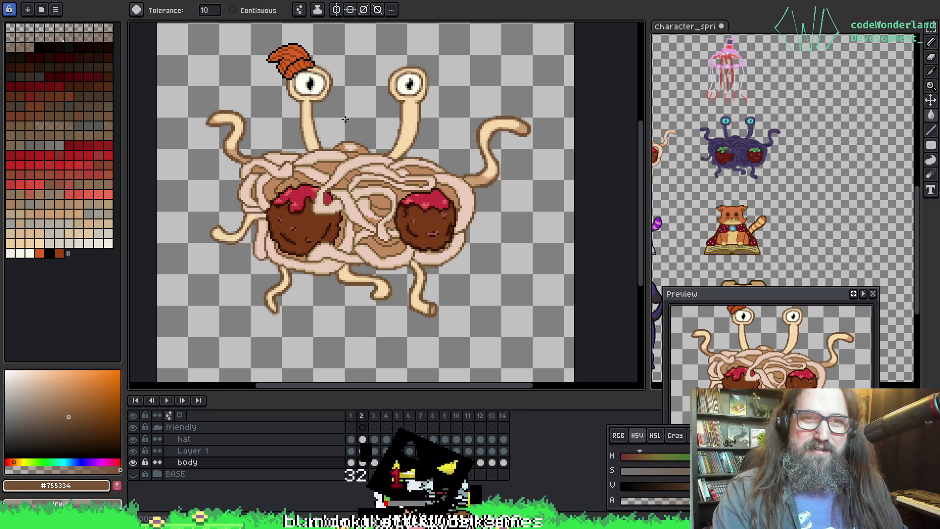
scroll(287, 121, up, 2)
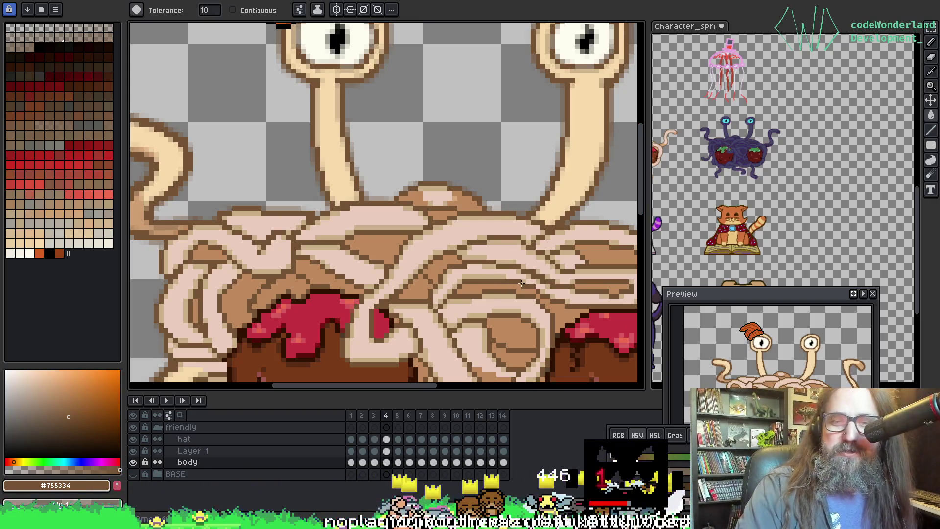
Bring the lower spaghetti and meatball into view with the Pencil active.
scroll(383, 166, down, 2)
scroll(430, 216, up, 2)
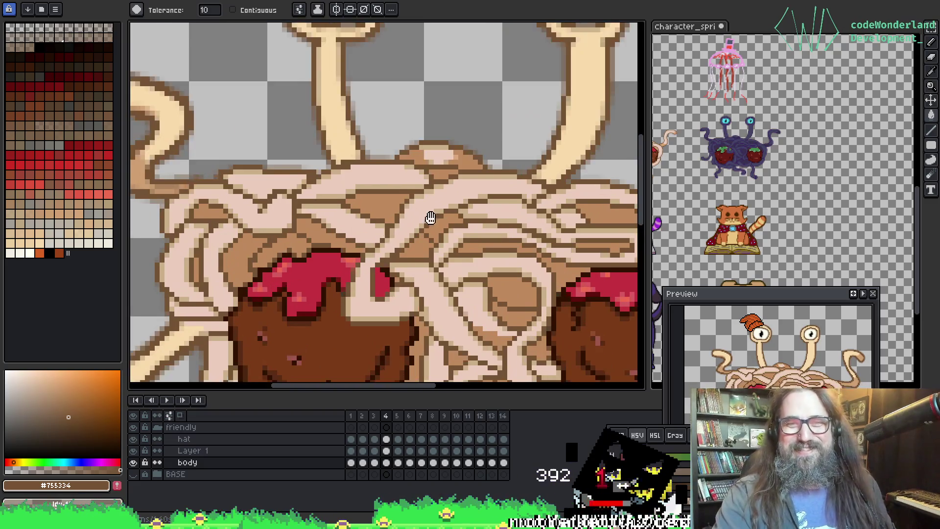
scroll(350, 167, up, 1)
mouse_move(350, 166)
mouse_down()
mouse_move(234, 31)
mouse_move(245, 61)
mouse_up()
key(b)
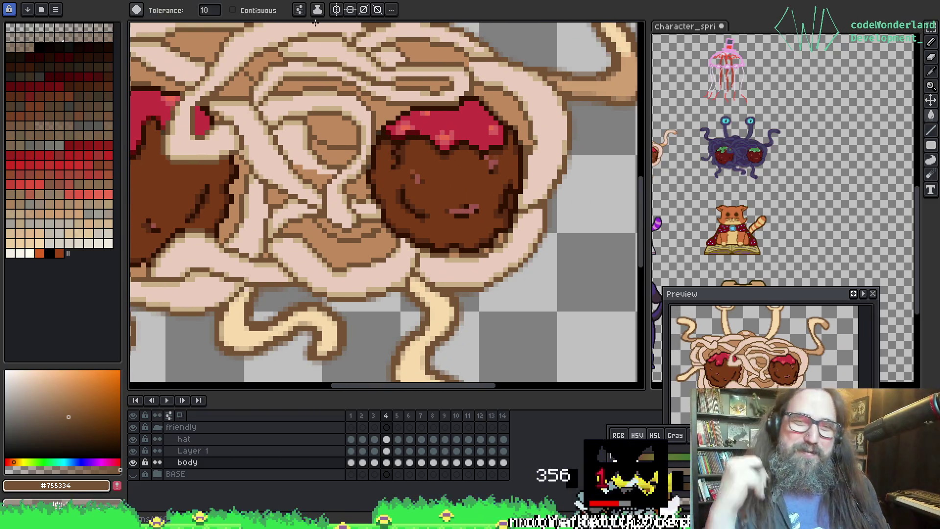
scroll(379, 105, down, 2)
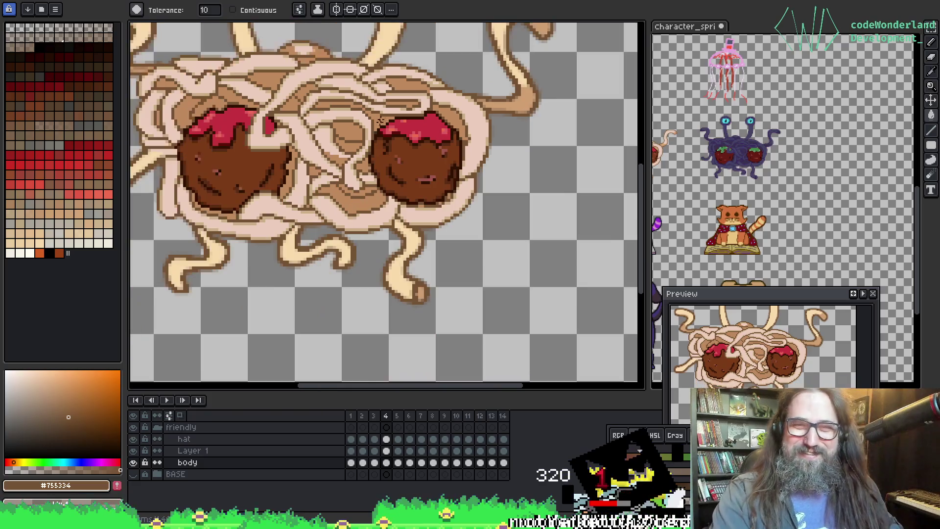
scroll(378, 105, up, 1)
scroll(343, 220, up, 2)
Sample the tail's light tan #f8dbac, then follow the curled tail toward the body.
mouse_move(262, 261)
mouse_down()
mouse_move(364, 239)
mouse_move(328, 235)
mouse_move(354, 289)
mouse_up()
scroll(466, 210, down, 1)
scroll(381, 189, up, 1)
scroll(380, 188, up, 1)
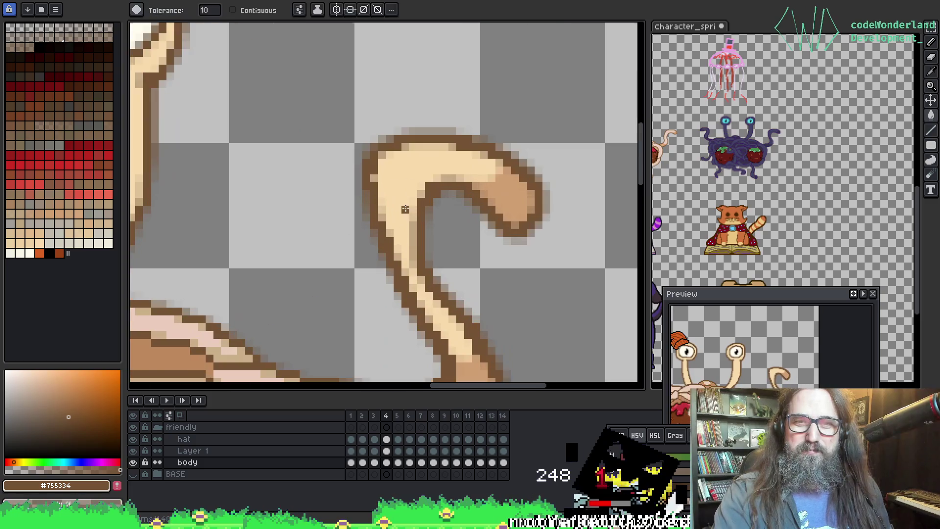
alt+click(384, 176)
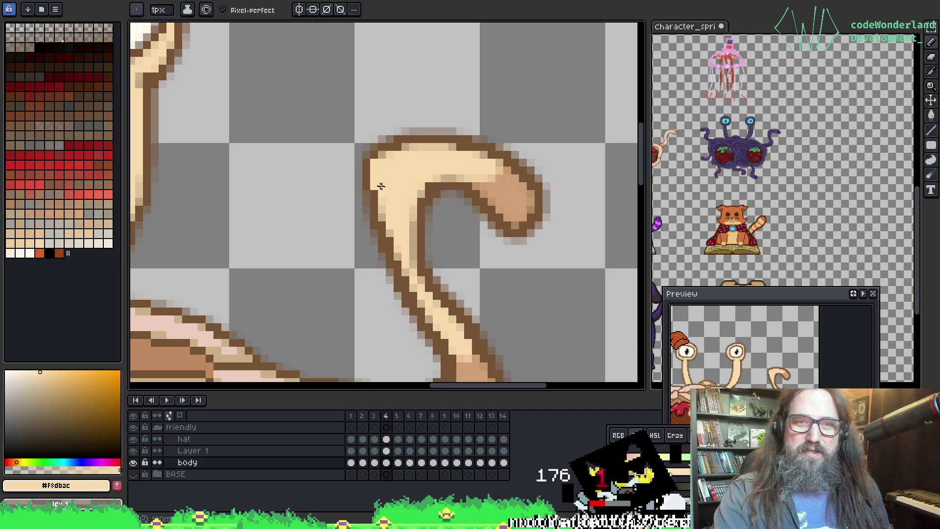
scroll(381, 186, down, 1)
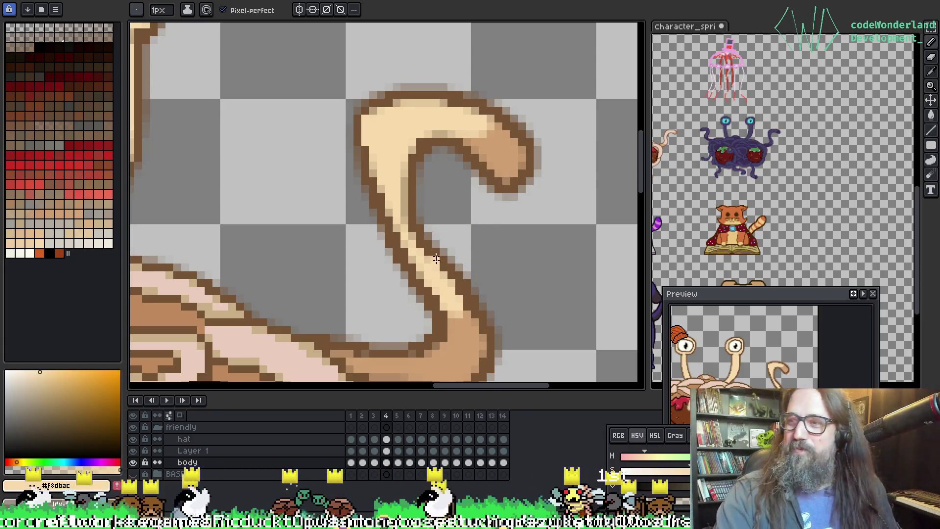
mouse_move(435, 258)
mouse_down()
mouse_move(475, 193)
mouse_move(377, 256)
mouse_up()
mouse_move(360, 223)
mouse_down()
mouse_move(451, 152)
mouse_move(354, 195)
mouse_move(600, 184)
mouse_move(489, 189)
mouse_up()
scroll(309, 257, down, 1)
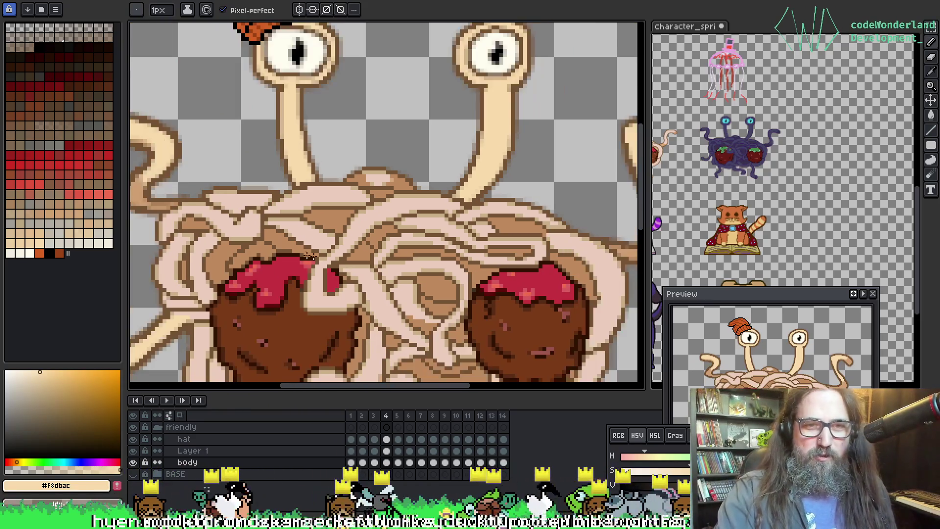
Sample the pale noodle pink #eaccbc near the left meatball, returning to the Paint Bucket.
drag(309, 257, 416, 206)
key(alt)
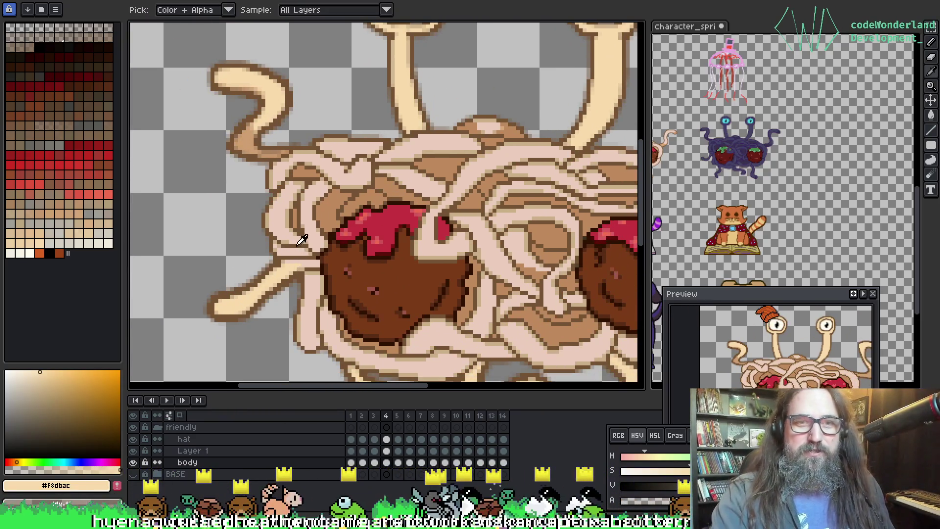
click(285, 211)
key(g)
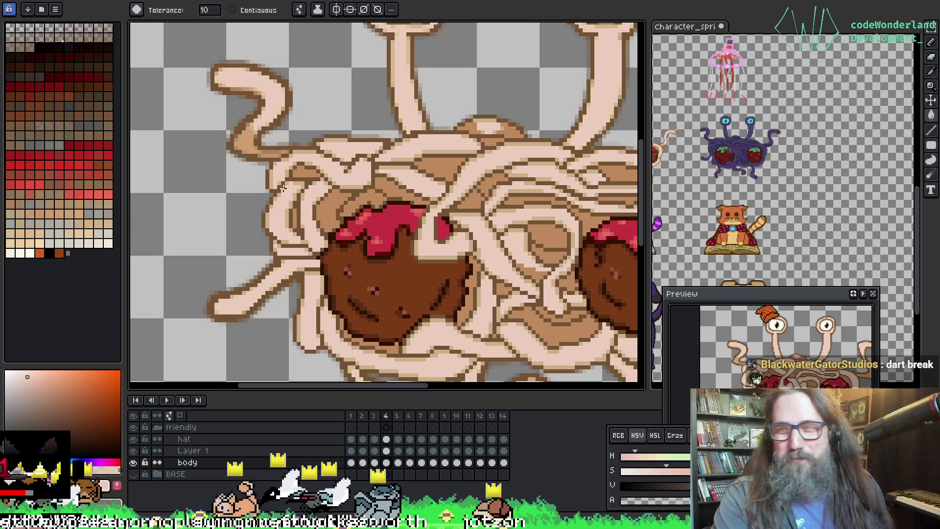
Select the noodle beside the left meatball with the Magic Wand.
mouse_move(362, 191)
mouse_down()
mouse_move(316, 128)
mouse_move(293, 171)
mouse_up()
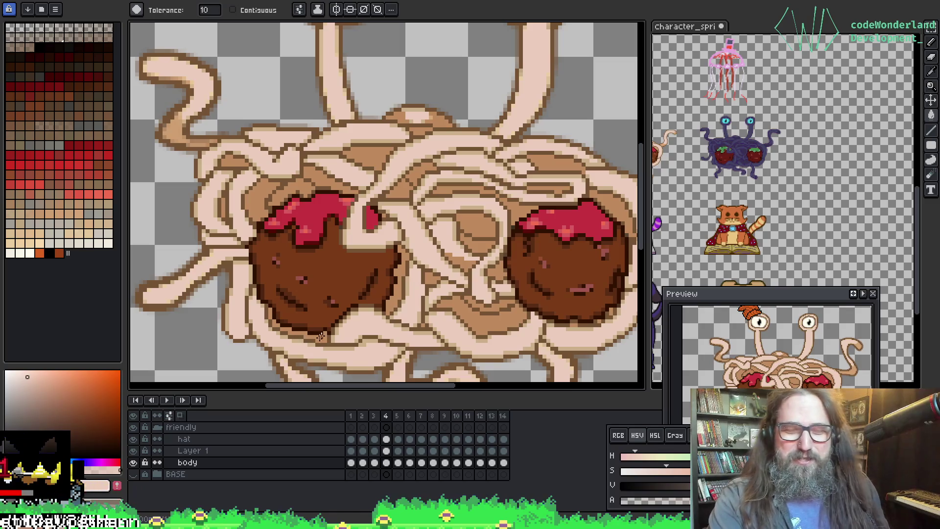
scroll(452, 210, down, 1)
scroll(426, 161, up, 1)
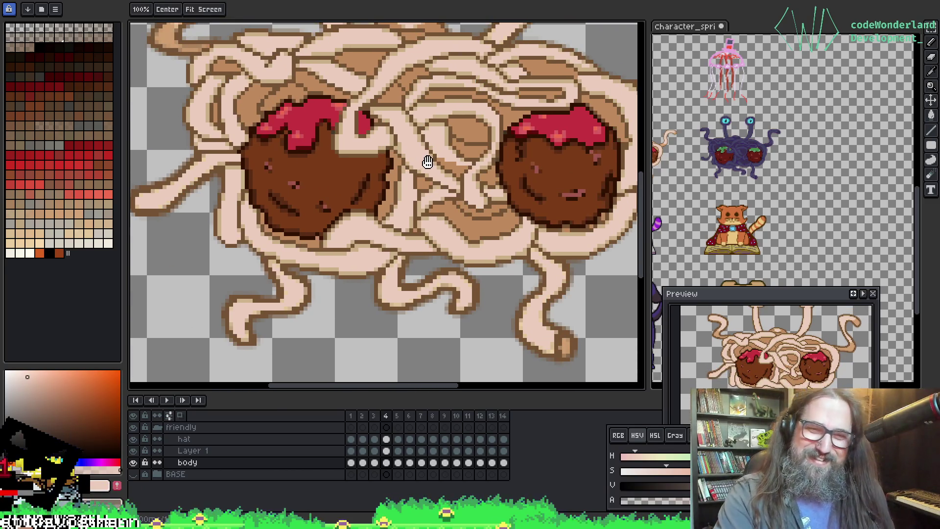
scroll(187, 149, up, 1)
scroll(428, 237, down, 1)
scroll(356, 224, up, 2)
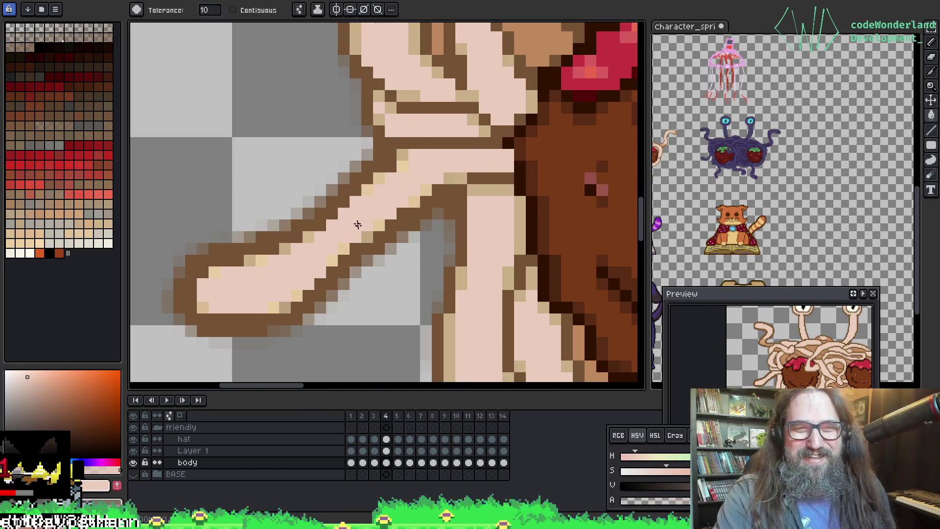
key(q)
click(332, 190)
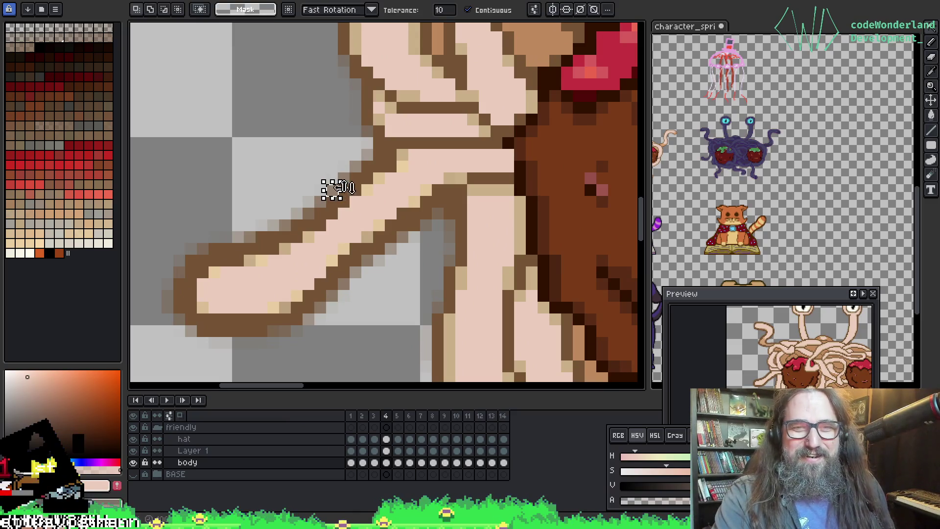
Turn off the Magic Wand's Contiguous option.
scroll(493, 262, down, 1)
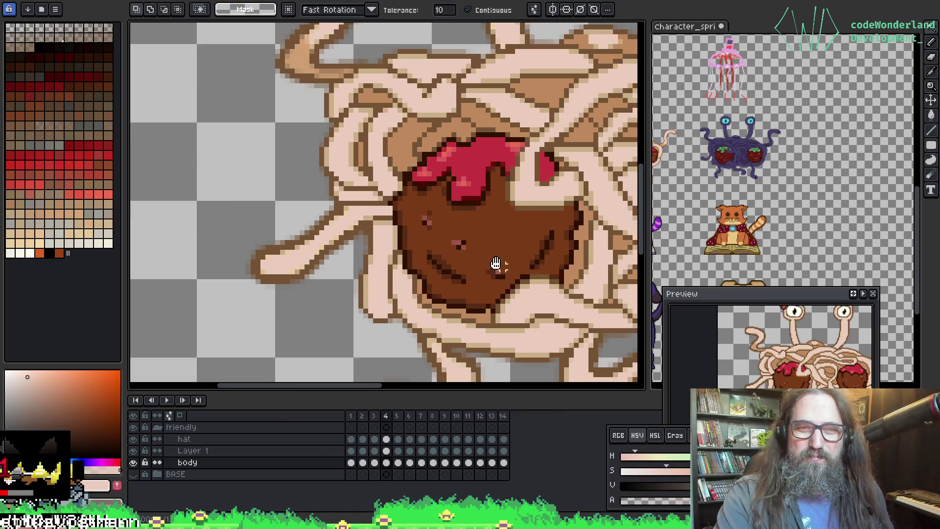
scroll(310, 361, down, 1)
scroll(442, 234, down, 2)
scroll(442, 234, up, 4)
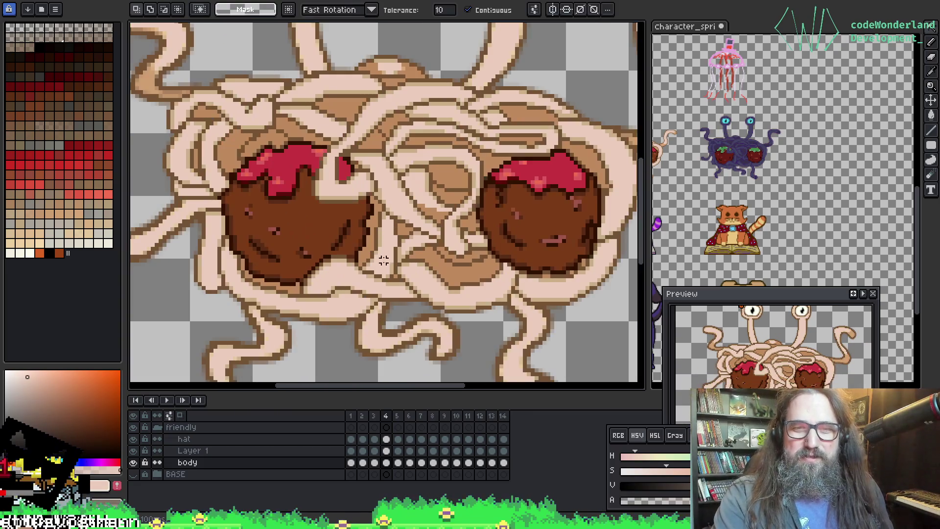
scroll(434, 261, up, 1)
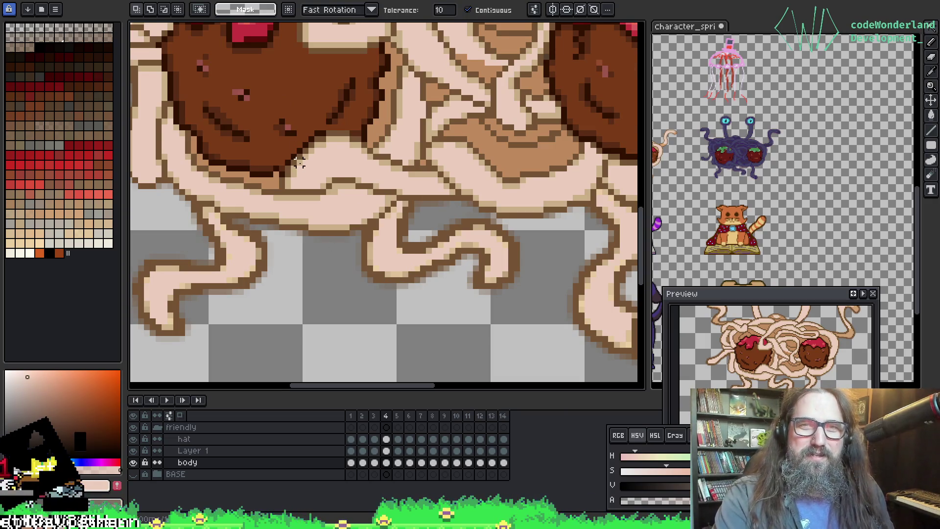
scroll(299, 163, down, 2)
click(468, 10)
Select every light noodle pixel across the sprite, then clear the selection.
scroll(352, 234, up, 3)
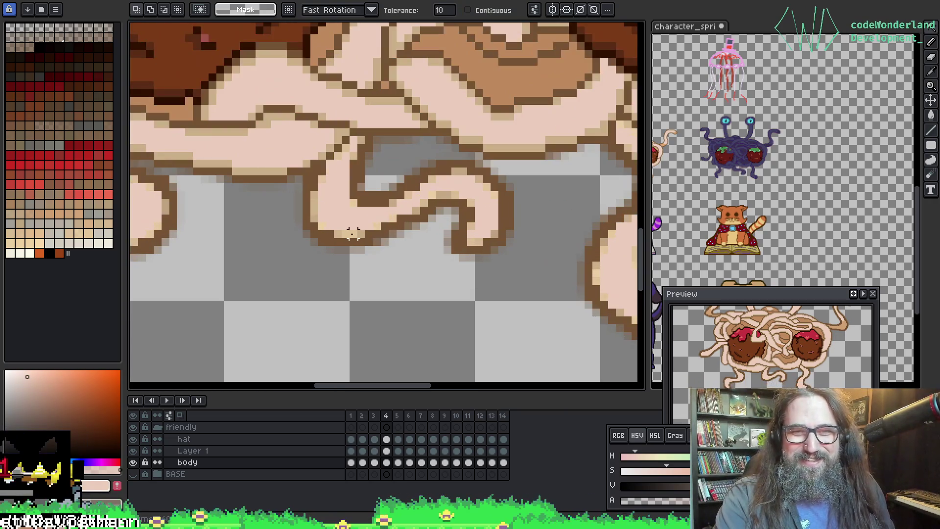
click(352, 234)
scroll(332, 152, down, 1)
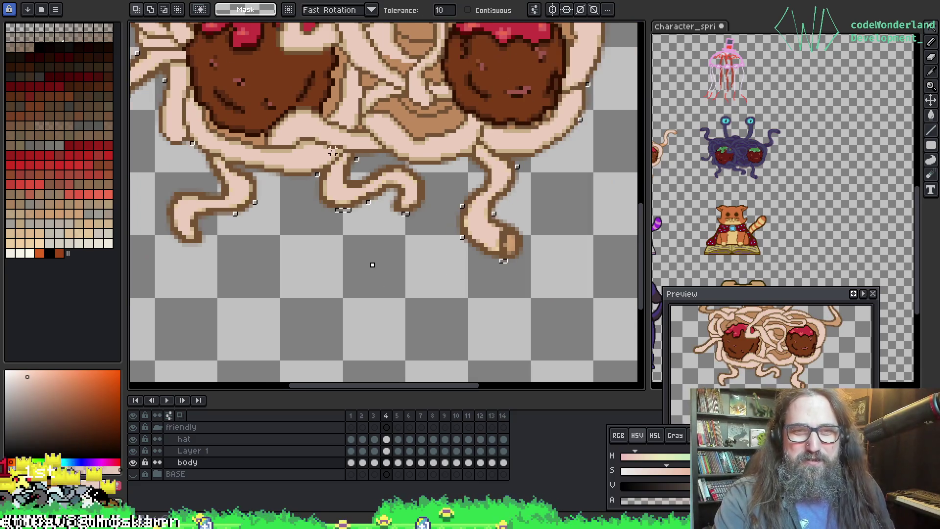
scroll(332, 151, down, 2)
scroll(328, 200, up, 2)
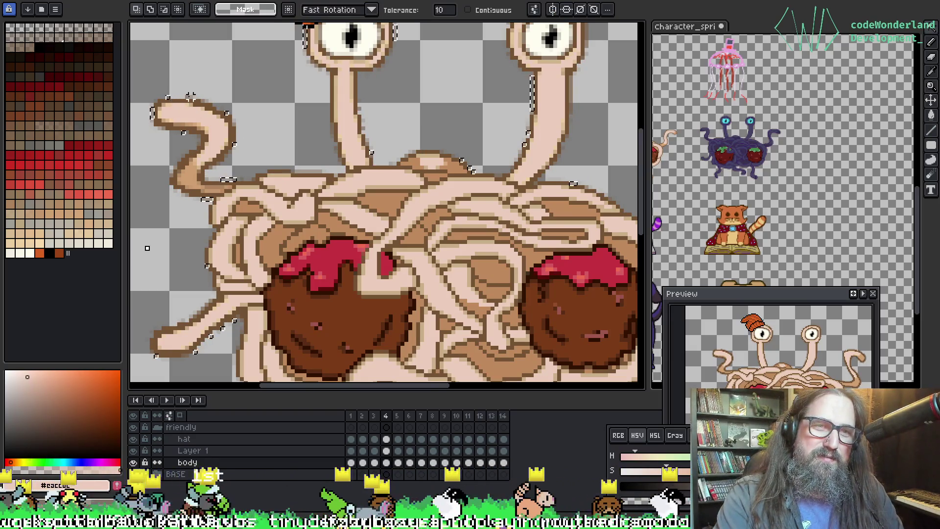
key(ctrl+d)
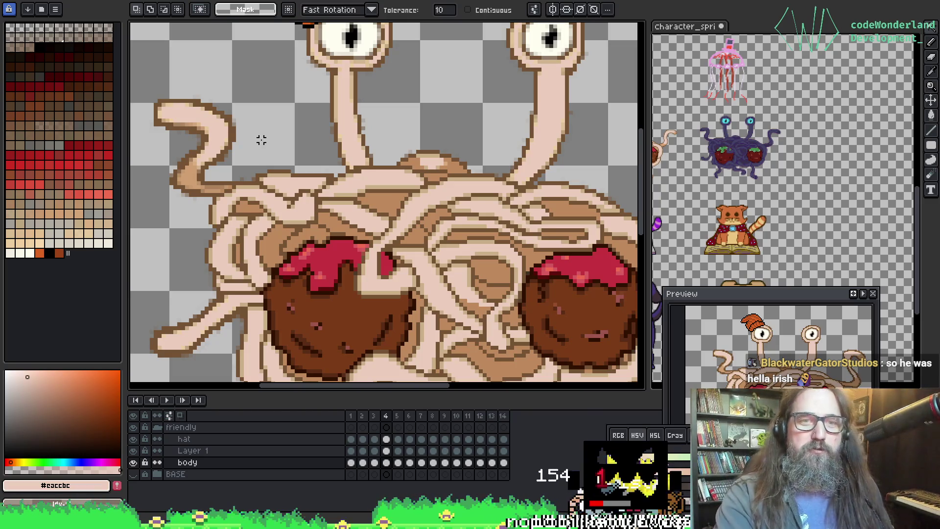
Deselect the noodles and switch to the Pencil for pixel touch-ups.
scroll(262, 140, up, 2)
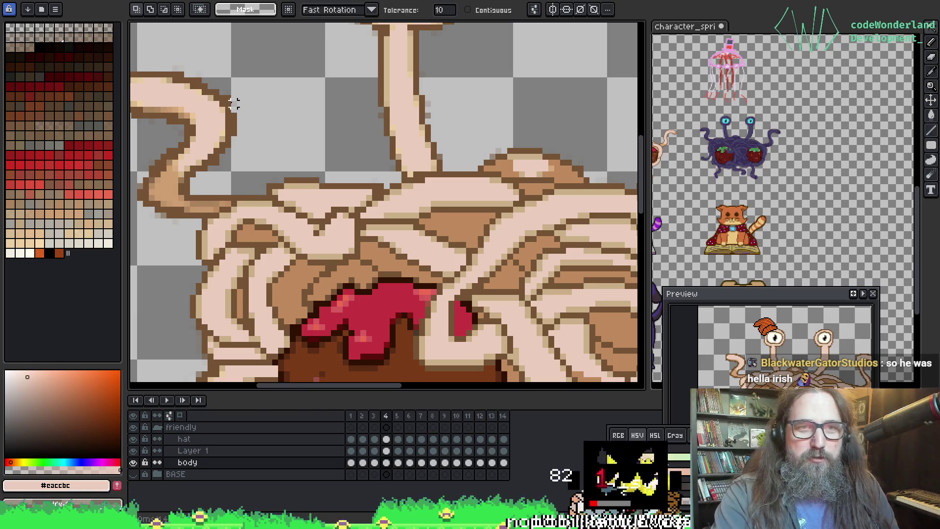
scroll(244, 131, down, 3)
scroll(323, 196, up, 1)
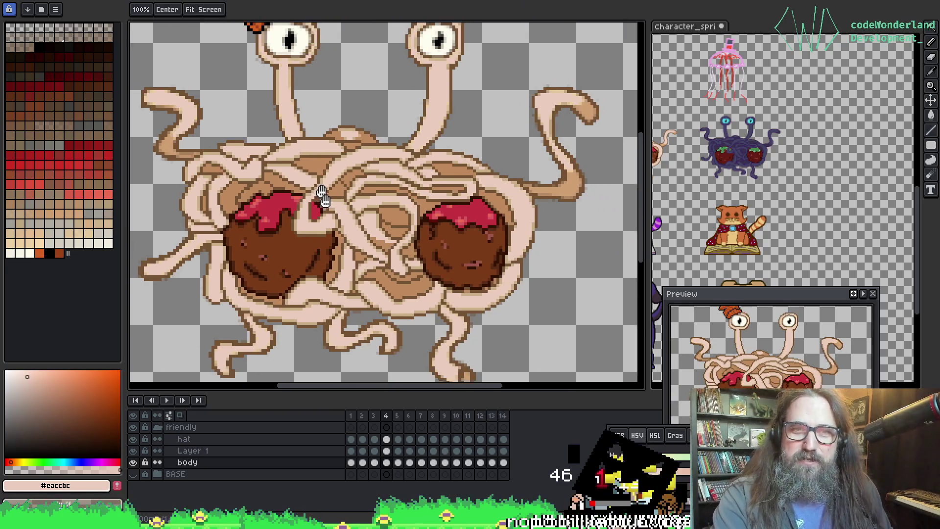
scroll(313, 171, up, 2)
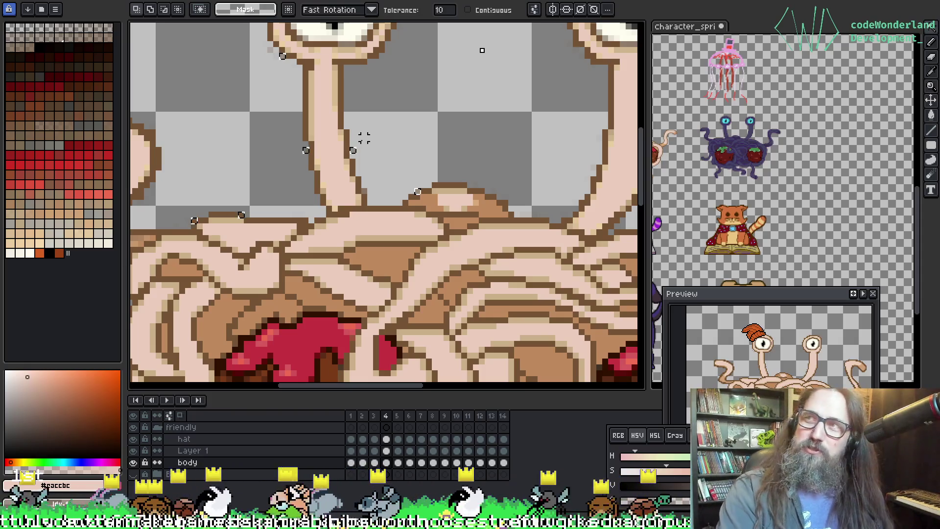
key(ctrl+d)
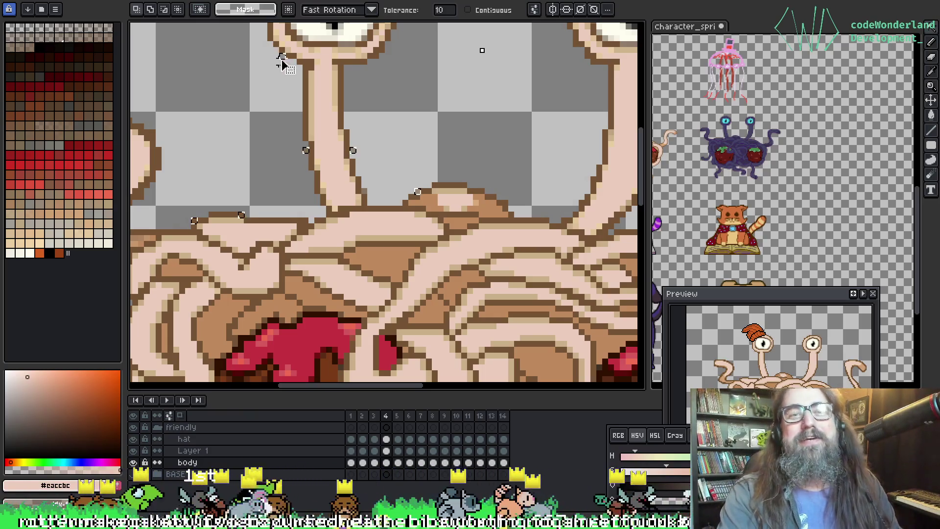
scroll(223, 115, down, 1)
scroll(223, 115, down, 2)
scroll(281, 147, up, 1)
key(b)
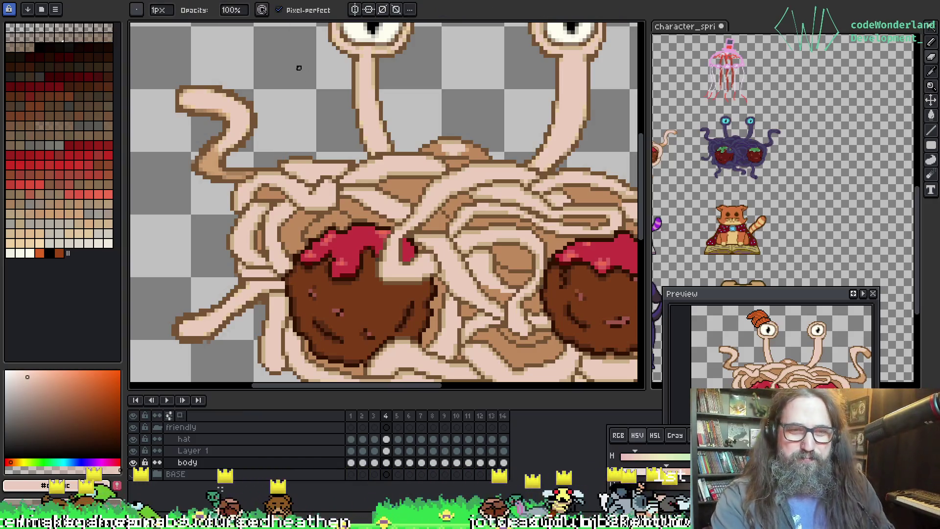
scroll(299, 97, down, 2)
key(Left)
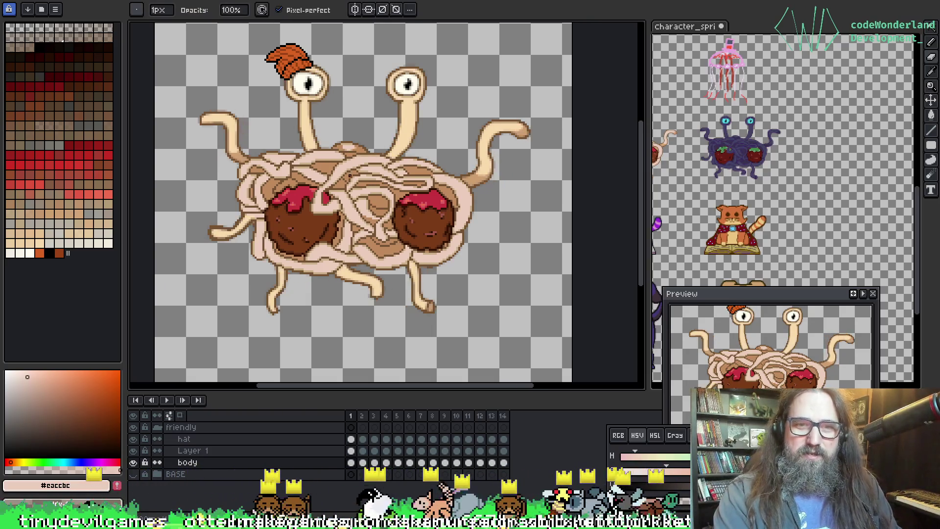
key(Right)
key(Right)
key(Right)
key(Right)
key(Right)
key(Right)
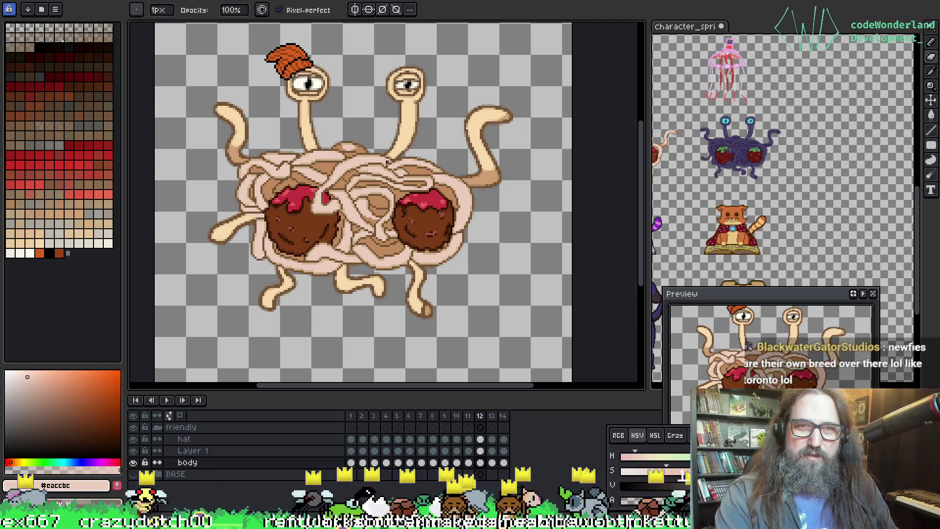
key(Left)
key(Left)
key(Left)
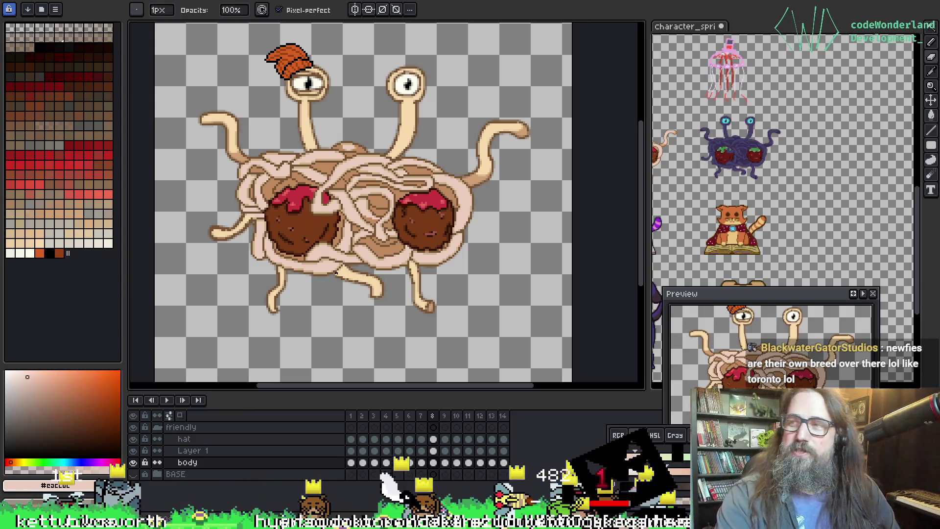
key(Left)
key(Left)
key(Left)
key(Left)
key(Left)
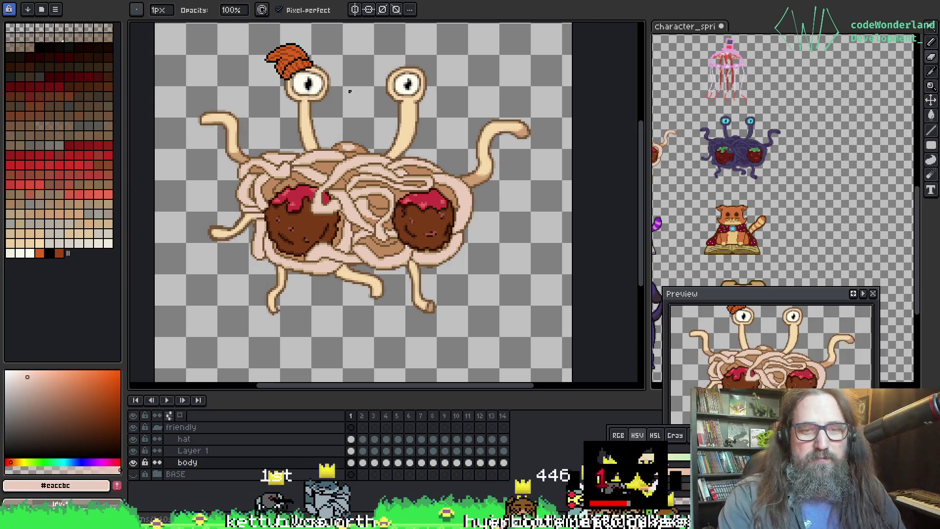
key(Left)
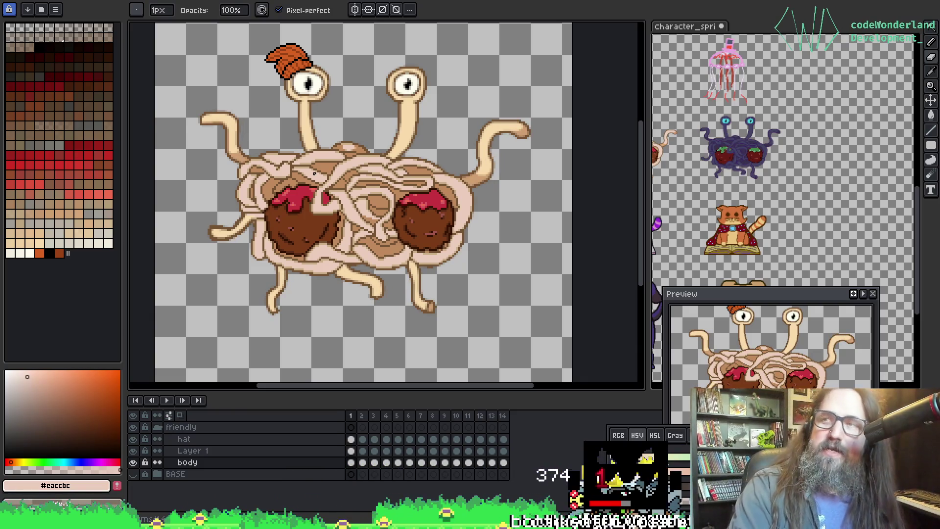
scroll(299, 246, up, 1)
scroll(299, 246, up, 1)
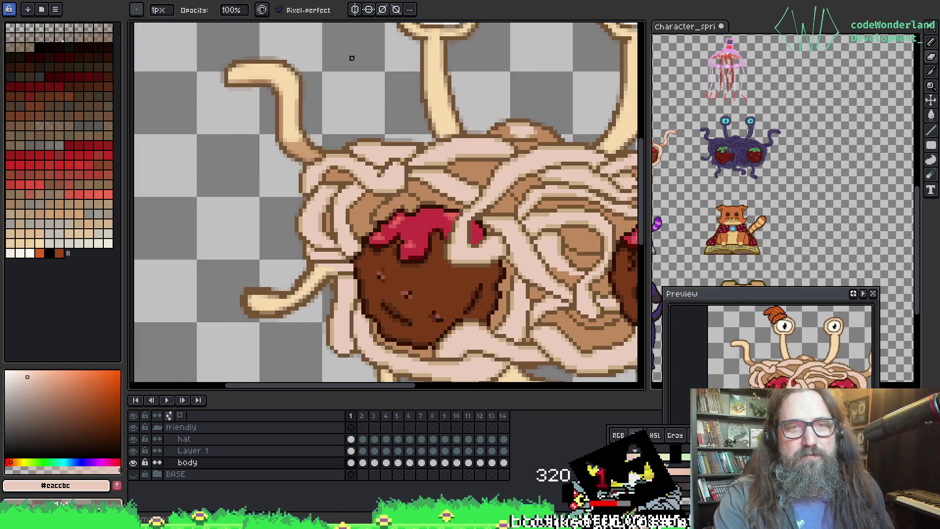
Set Magic Wand tolerance to 21, test a selection, and pick dark brown #755334.
scroll(271, 141, down, 3)
key(w)
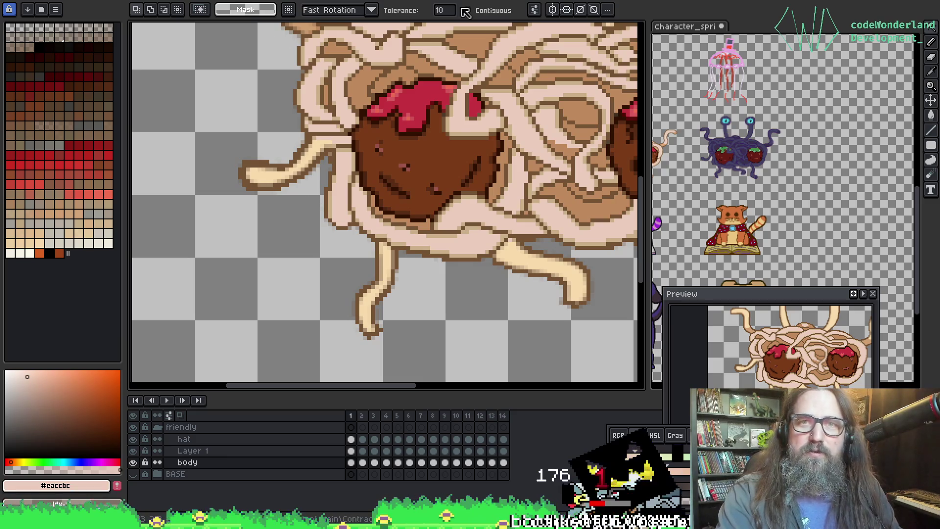
click(441, 9)
drag(447, 35, 450, 41)
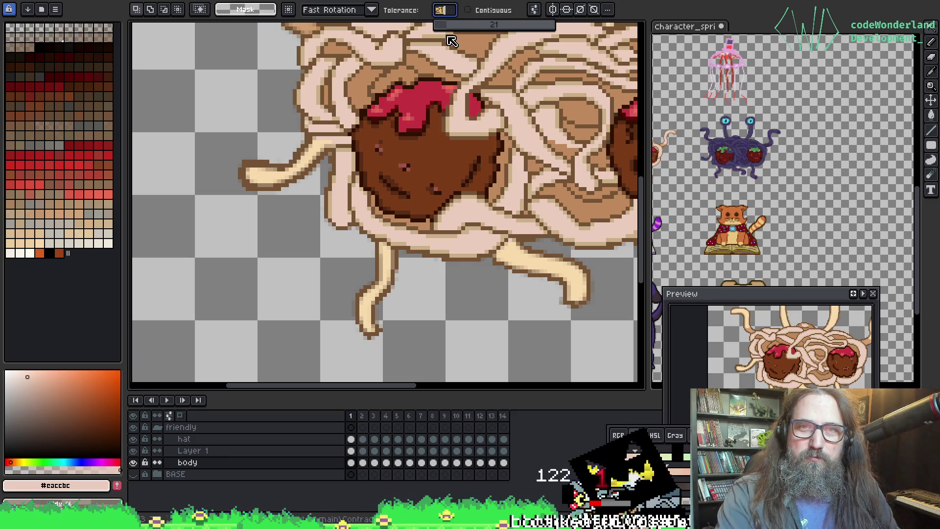
click(436, 263)
scroll(419, 143, down, 5)
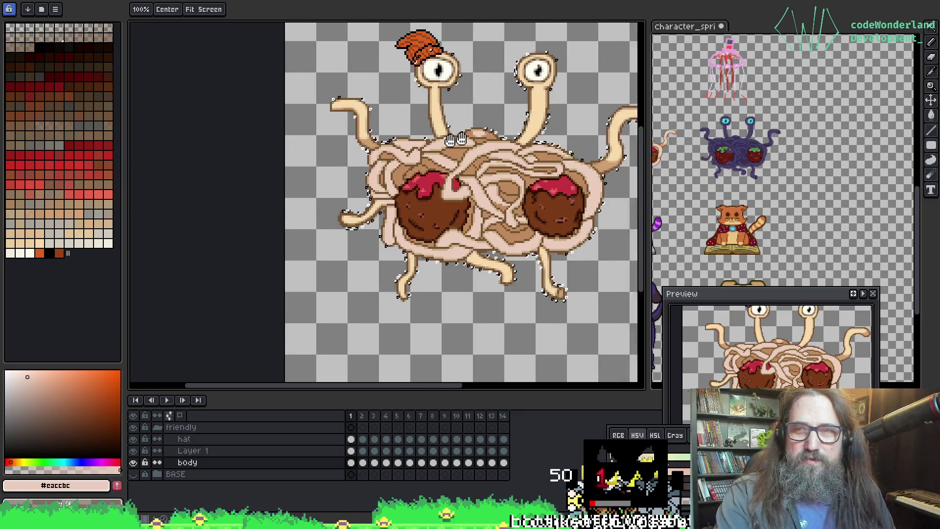
scroll(446, 115, up, 1)
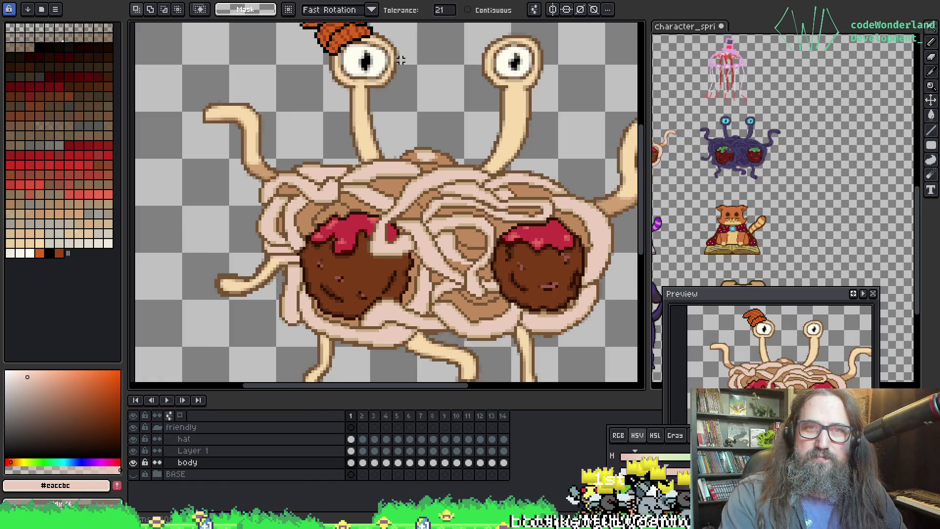
scroll(397, 58, up, 2)
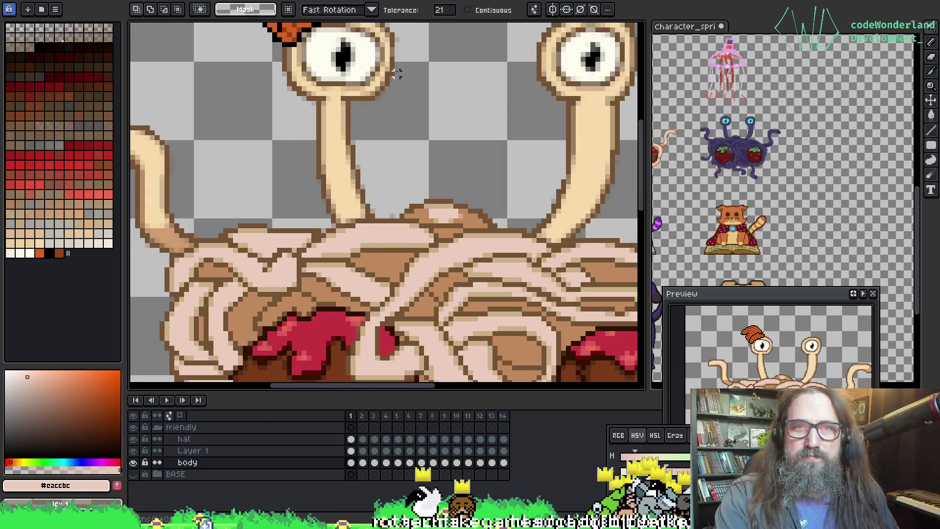
key(g)
alt+click(386, 49)
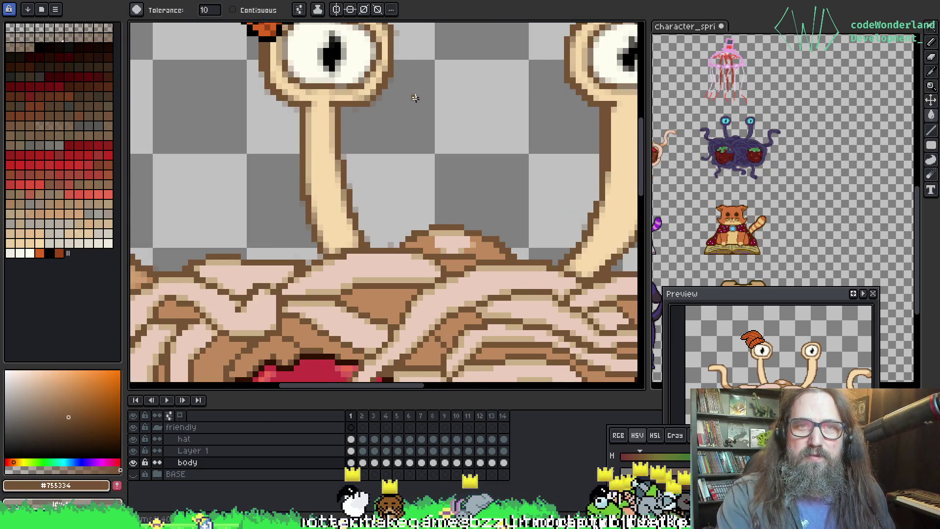
Centre the view on the meatballs and tentacles with the Magic Wand active, then go to frame 2.
scroll(415, 98, down, 2)
key(w)
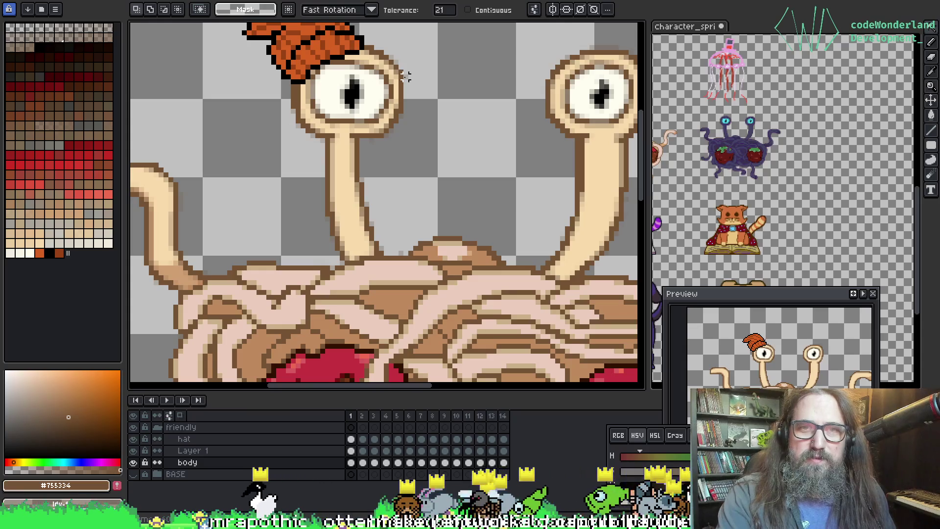
scroll(411, 76, down, 3)
scroll(362, 120, up, 1)
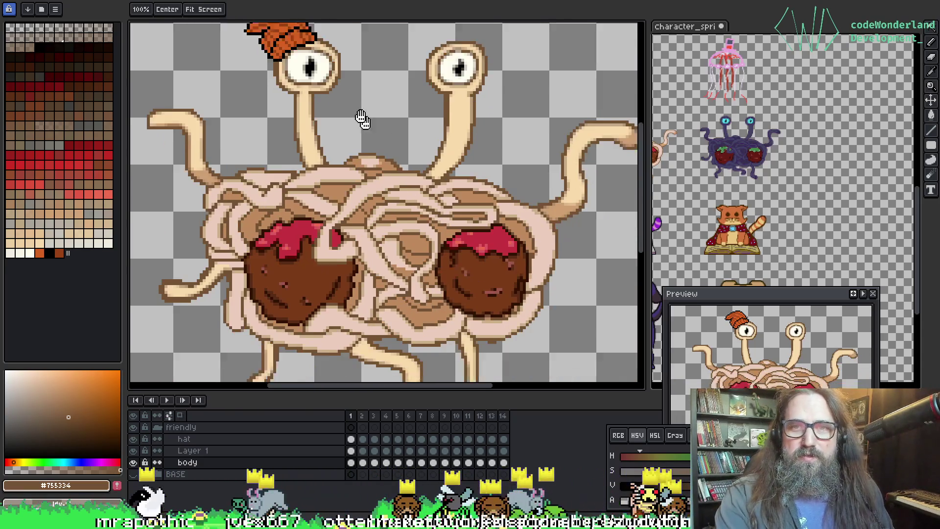
drag(362, 120, 384, 74)
mouse_move(381, 213)
mouse_down()
mouse_move(443, 196)
mouse_move(415, 313)
mouse_move(326, 270)
mouse_move(423, 230)
mouse_move(379, 230)
mouse_move(388, 216)
mouse_up()
key(w)
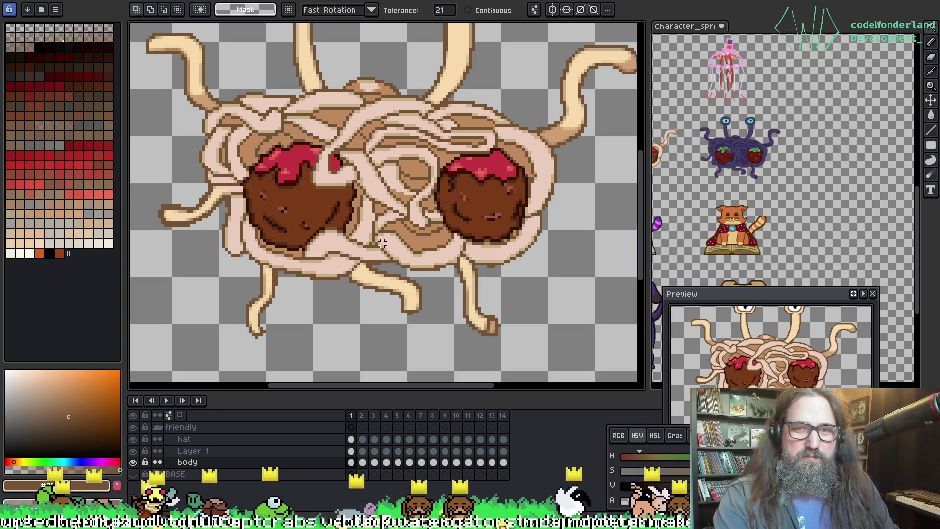
key(period)
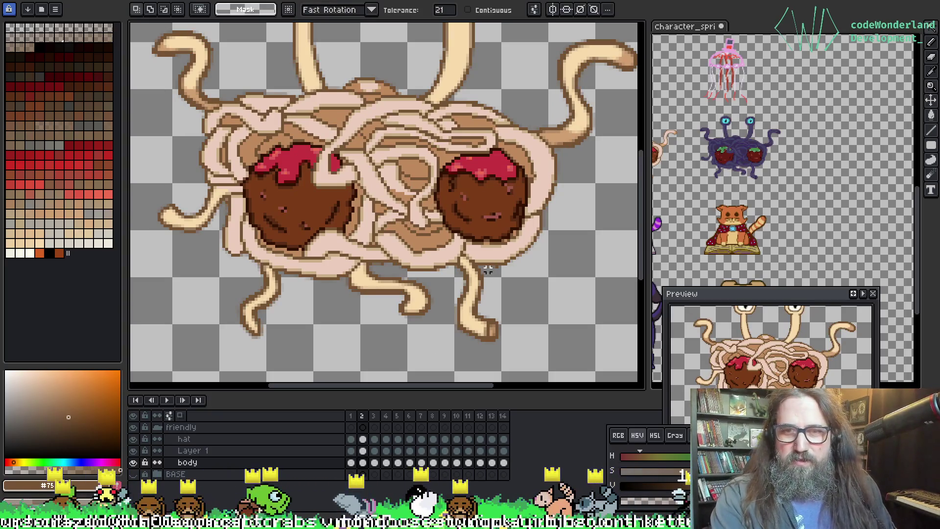
click(489, 289)
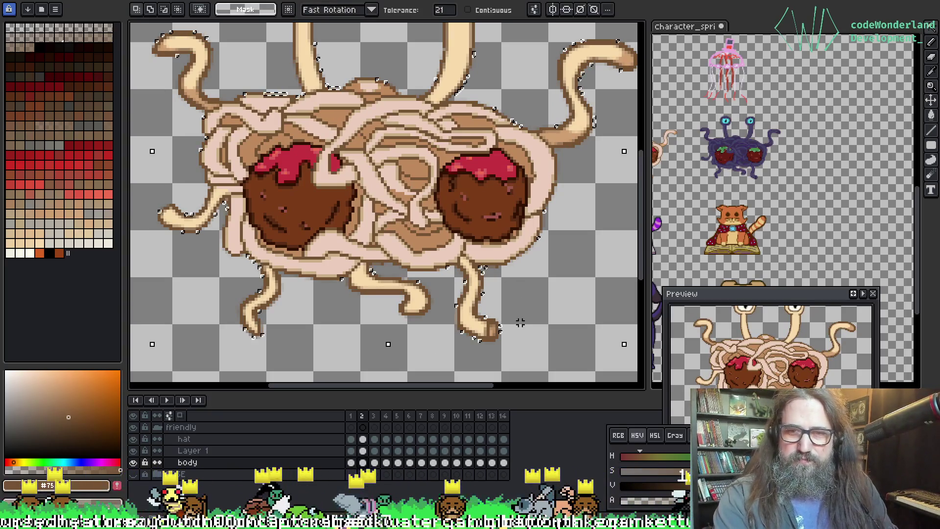
key(ctrl+d)
scroll(490, 265, up, 3)
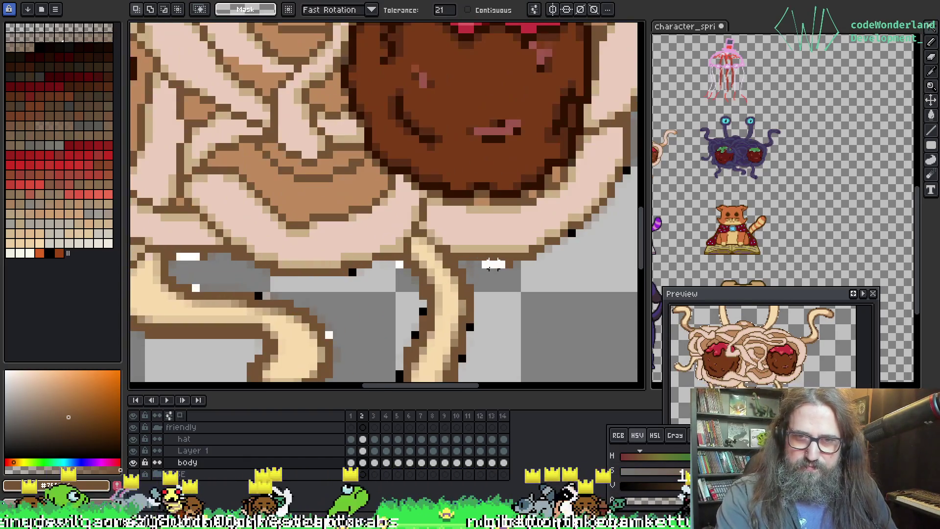
scroll(475, 320, down, 2)
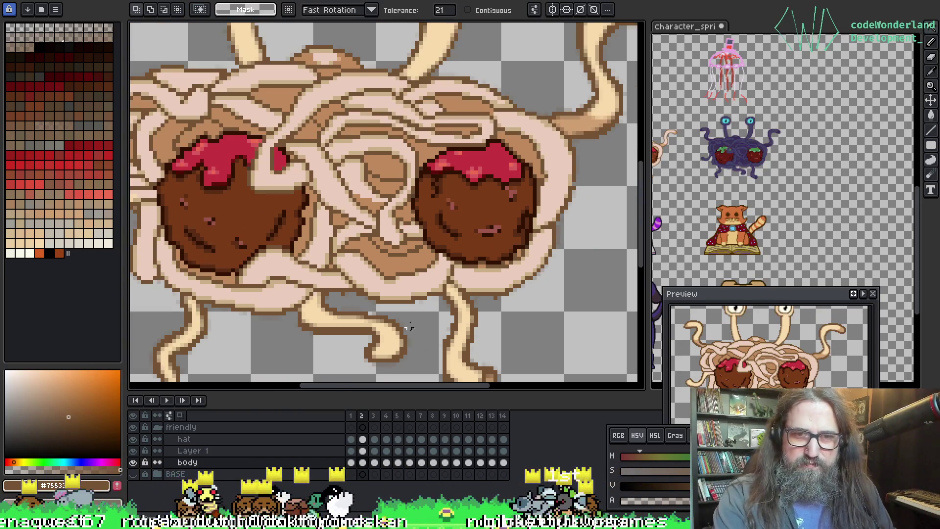
scroll(409, 327, down, 2)
scroll(511, 280, up, 2)
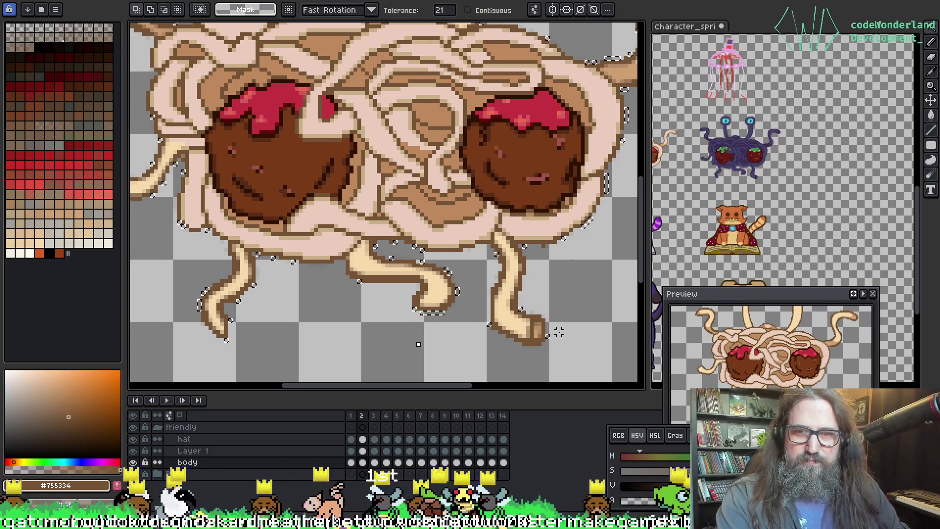
scroll(187, 348, up, 1)
scroll(188, 348, down, 1)
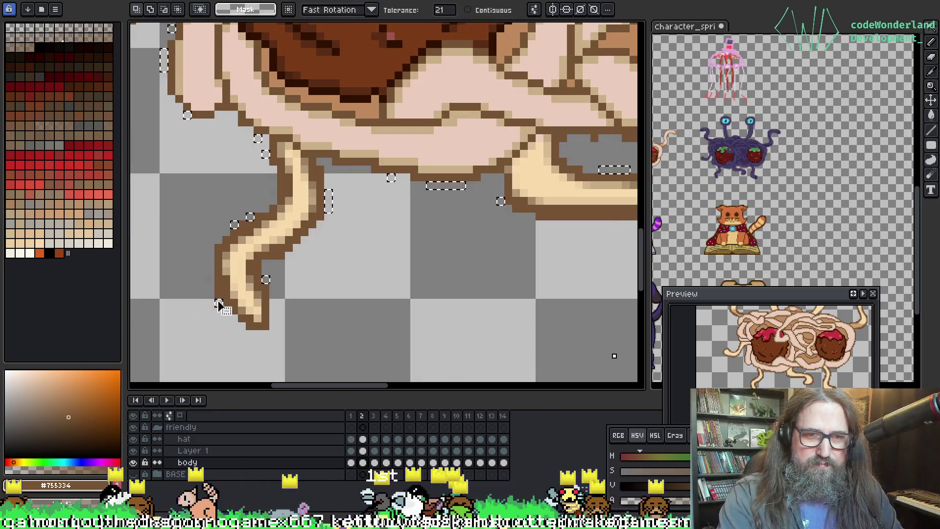
scroll(303, 176, up, 1)
mouse_move(303, 177)
mouse_down()
mouse_move(378, 309)
mouse_move(400, 329)
mouse_up()
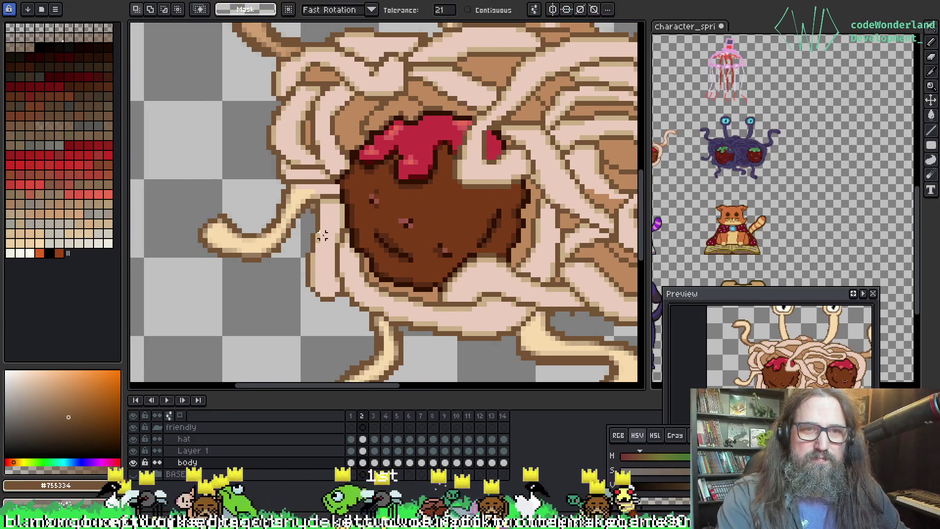
scroll(312, 210, down, 2)
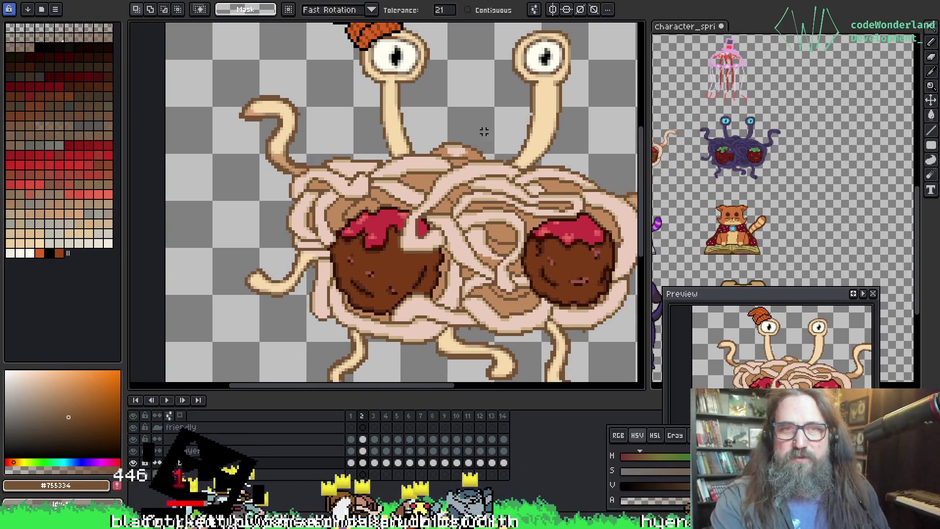
scroll(392, 166, down, 1)
scroll(389, 182, up, 3)
key(i)
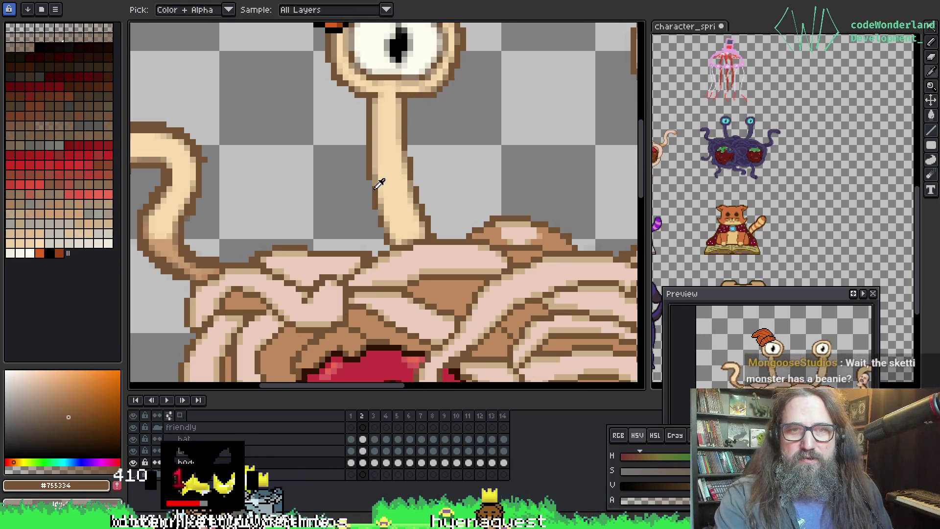
Switch to the 1px pixel-perfect Pencil tool.
key(b)
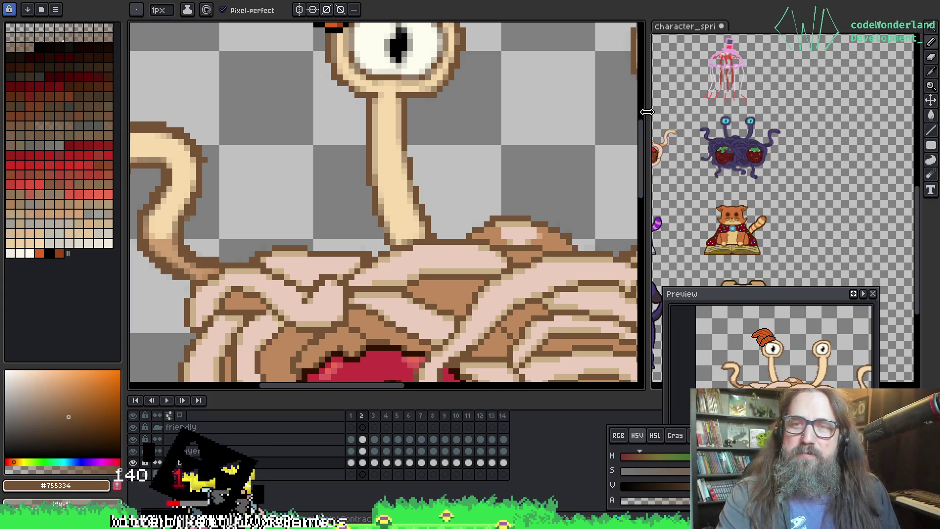
Widen the Character_sprites sheet panel and pan to the crab and pig sprites.
drag(645, 159, 470, 160)
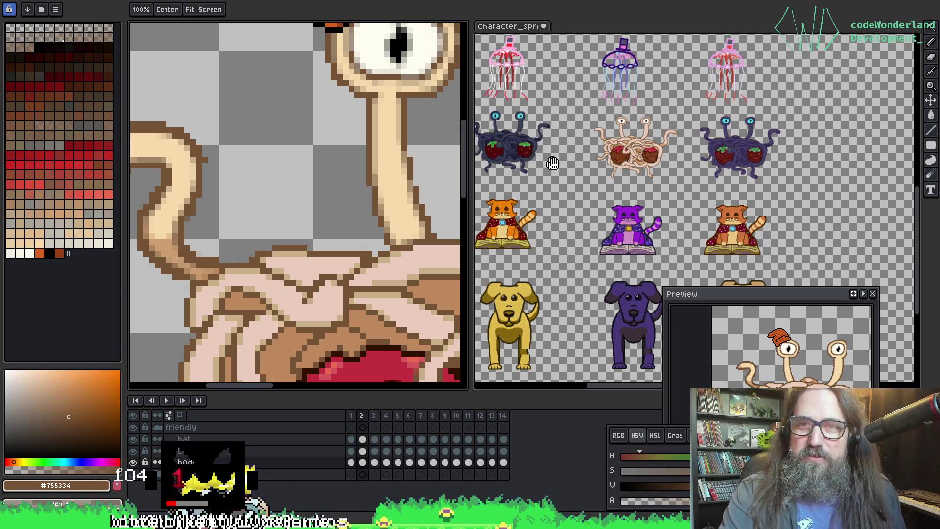
mouse_move(551, 165)
mouse_down()
mouse_move(659, 194)
mouse_move(657, 184)
mouse_move(646, 235)
mouse_move(705, 245)
mouse_up()
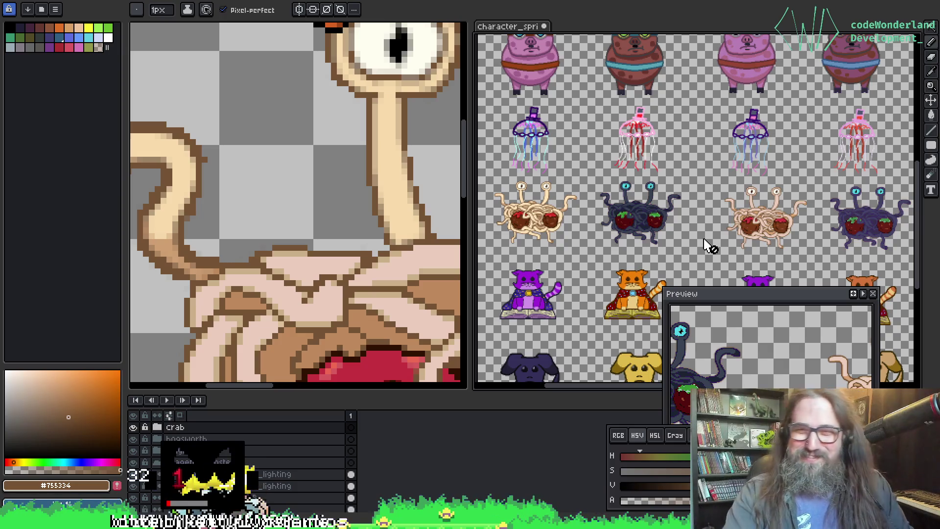
mouse_move(707, 201)
mouse_down()
mouse_move(704, 264)
mouse_move(588, 245)
mouse_move(631, 221)
mouse_move(735, 121)
mouse_move(657, 158)
mouse_move(765, 161)
mouse_move(646, 132)
mouse_up()
scroll(643, 131, up, 4)
scroll(642, 131, down, 4)
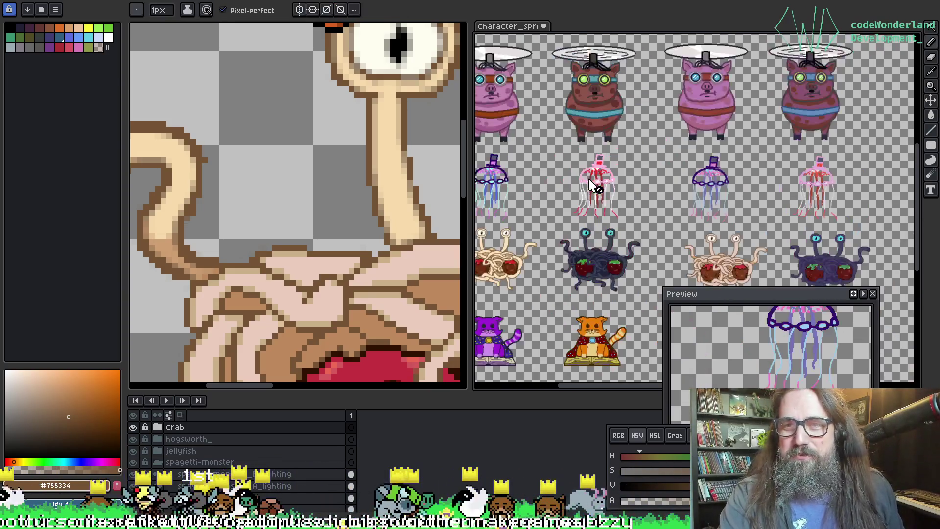
Look over the cat and dog sprites, then restore the canvas width for the spaghetti sprite.
drag(504, 220, 546, 93)
scroll(546, 147, up, 1)
drag(546, 146, 540, 149)
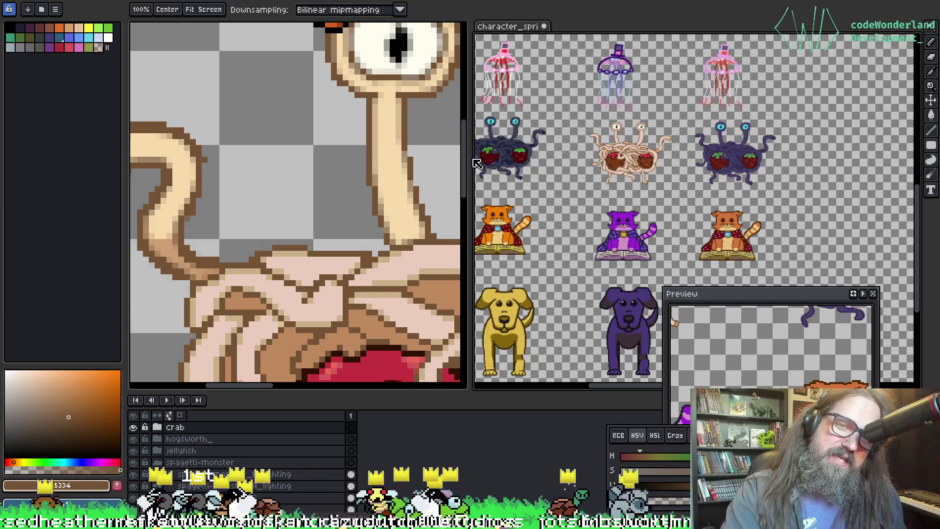
drag(469, 158, 665, 157)
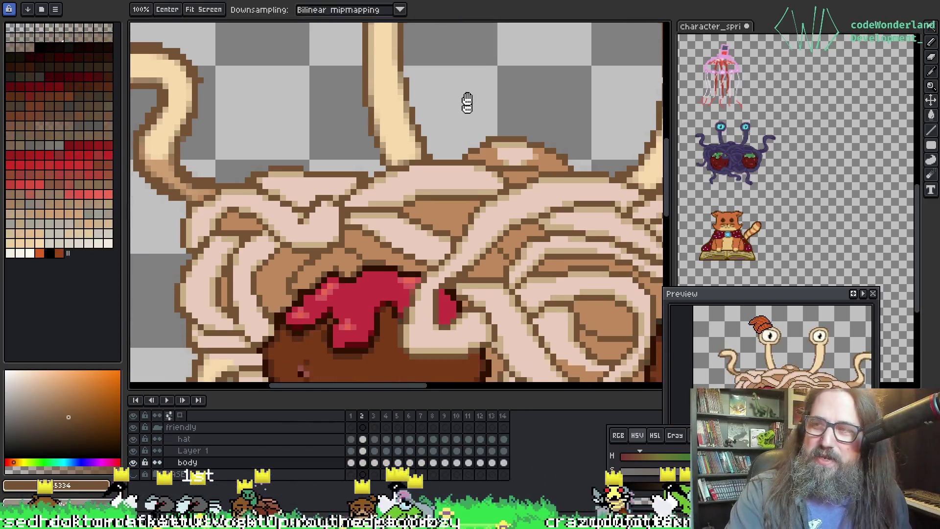
scroll(362, 128, up, 2)
scroll(344, 154, down, 3)
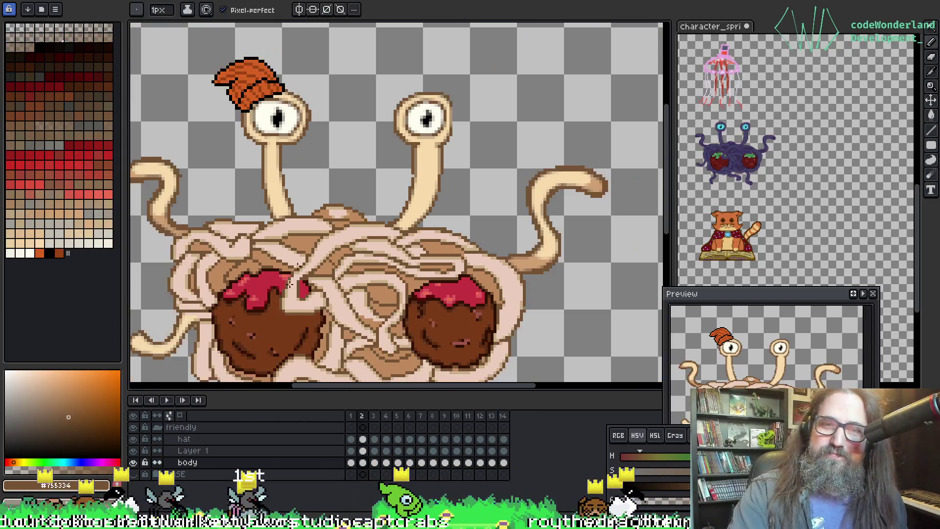
scroll(387, 173, up, 1)
drag(386, 173, 387, 177)
key(b)
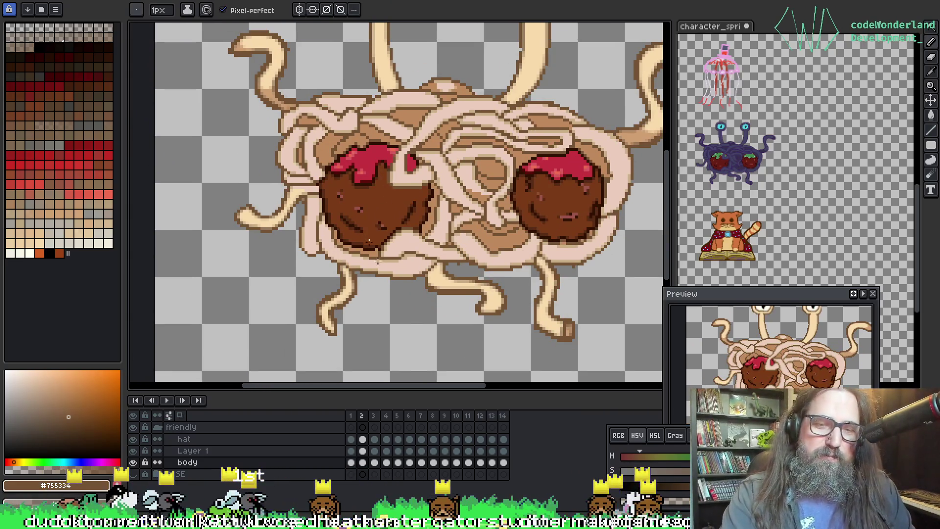
key(Left)
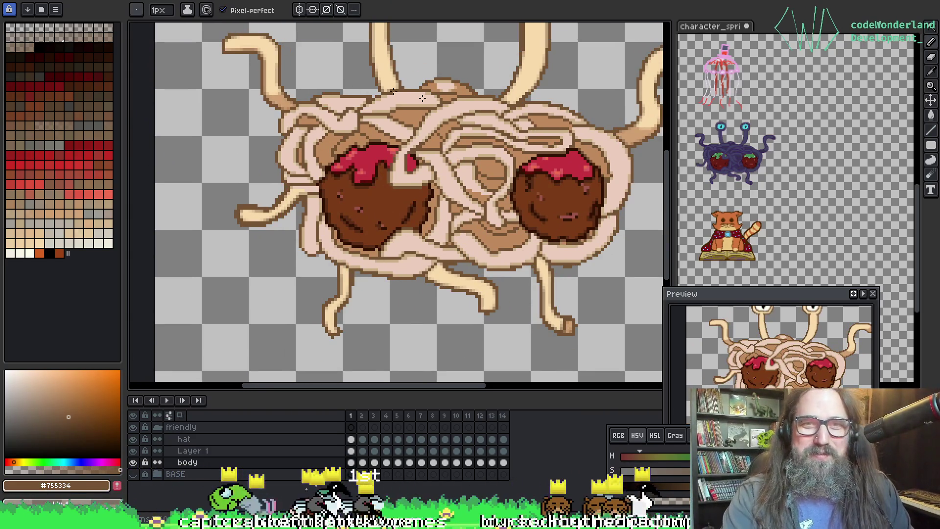
key(Right)
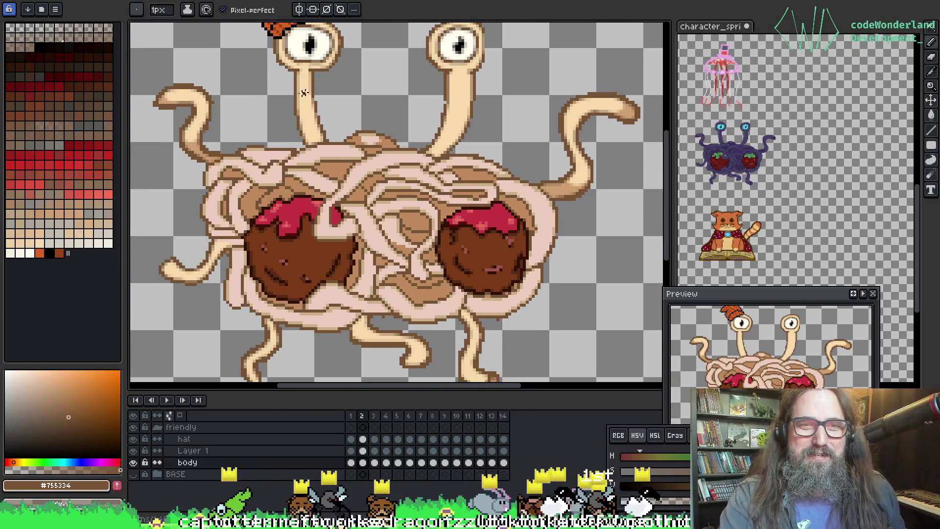
scroll(303, 93, up, 2)
key(g)
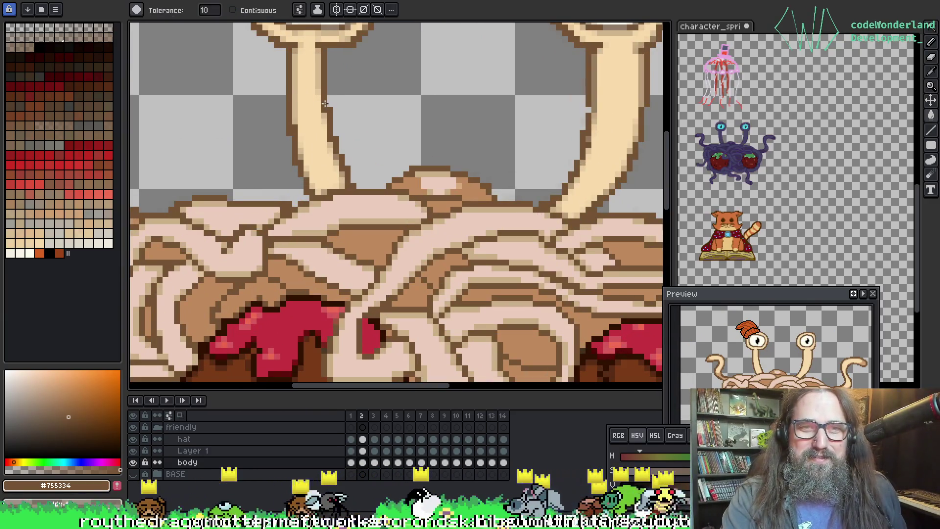
scroll(325, 103, down, 3)
scroll(454, 110, up, 2)
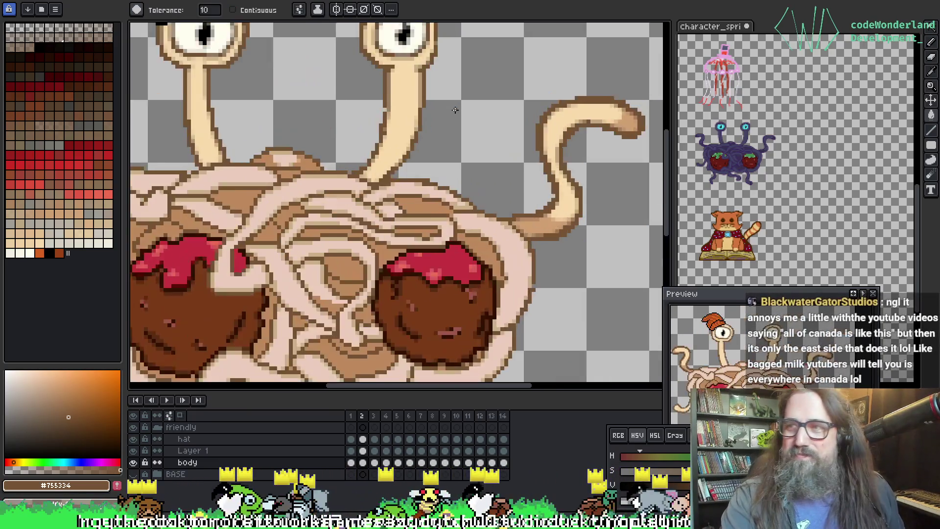
scroll(462, 126, up, 1)
key(b)
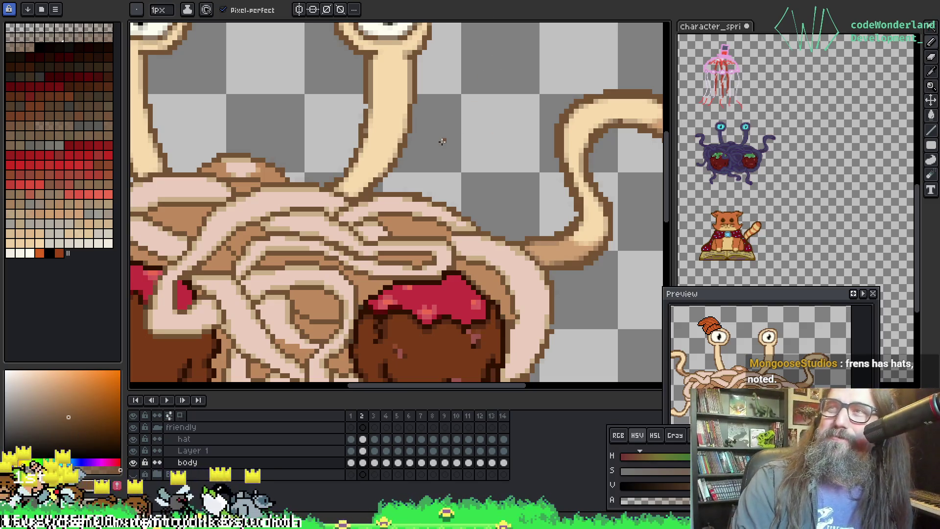
Inspect the meatballs and legs, then advance to frame 3 and pan to the eyestalks.
scroll(465, 206, down, 1)
drag(466, 206, 524, 126)
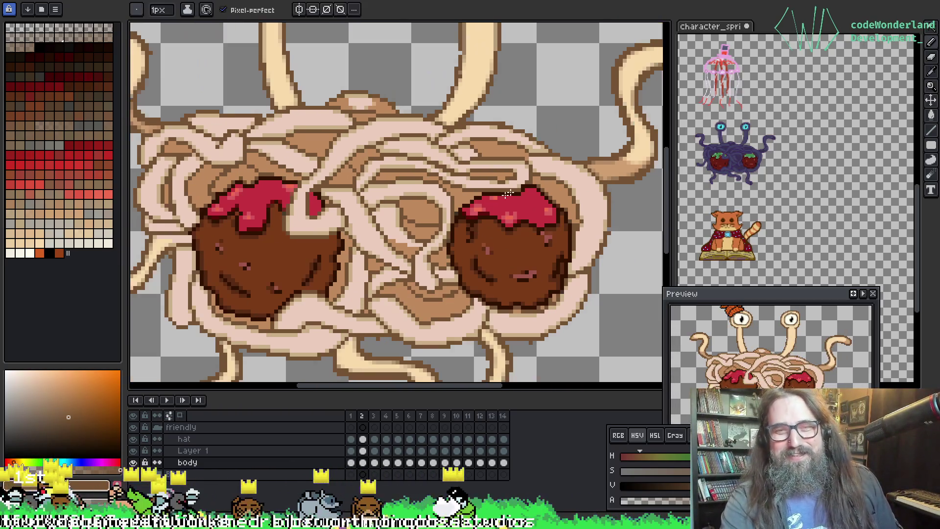
drag(507, 195, 554, 111)
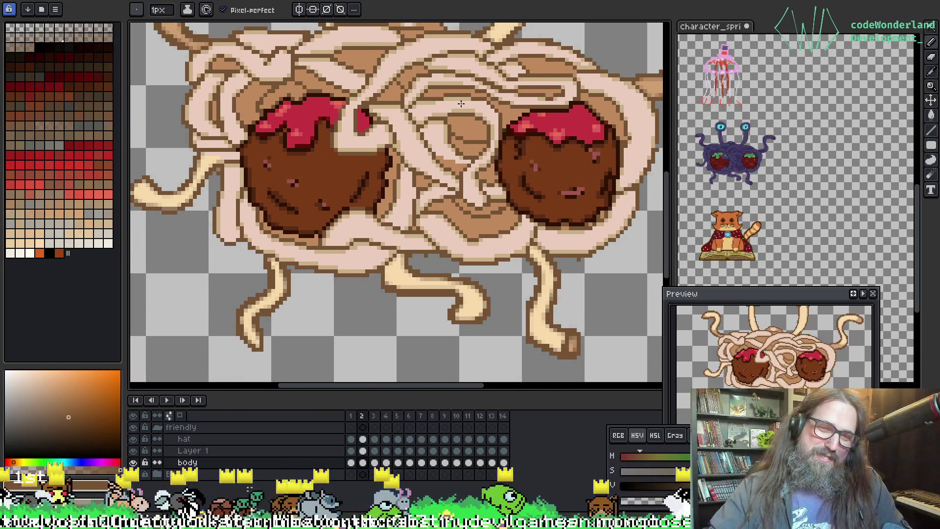
drag(418, 84, 397, 73)
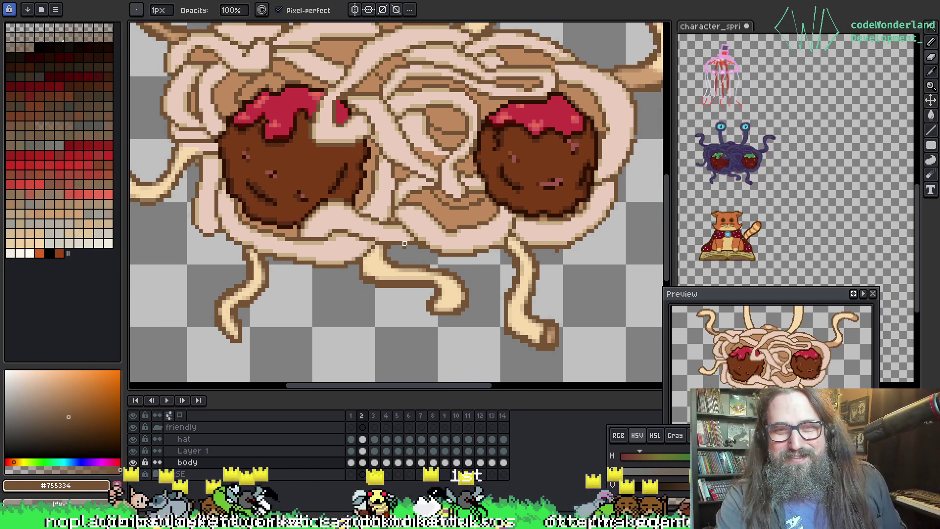
key(period)
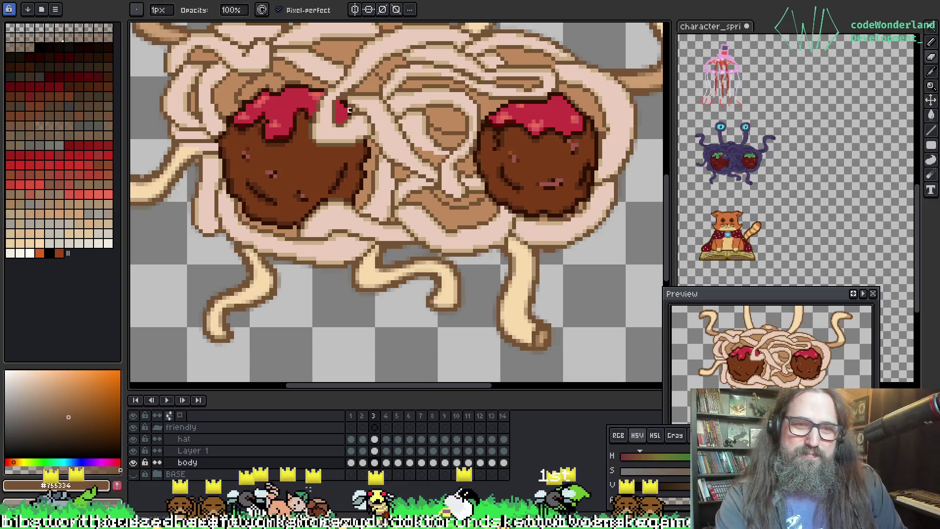
mouse_move(318, 144)
mouse_down()
mouse_move(371, 212)
mouse_move(391, 286)
mouse_move(382, 280)
mouse_up()
key(w)
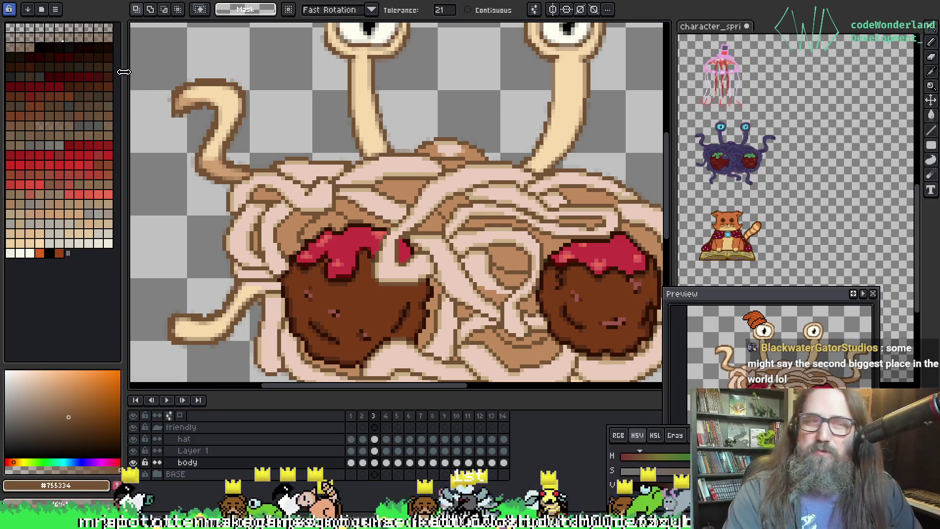
scroll(157, 88, up, 2)
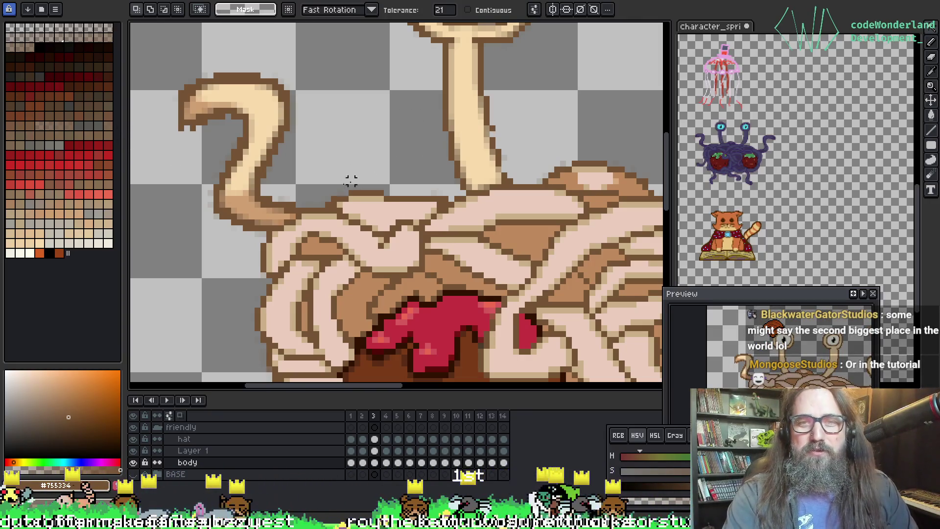
scroll(411, 152, right, 4)
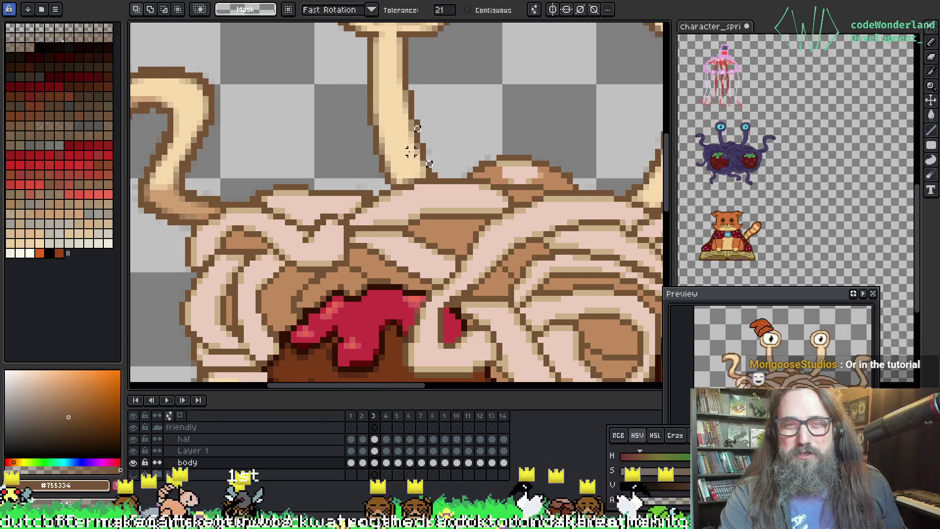
scroll(538, 132, right, 2)
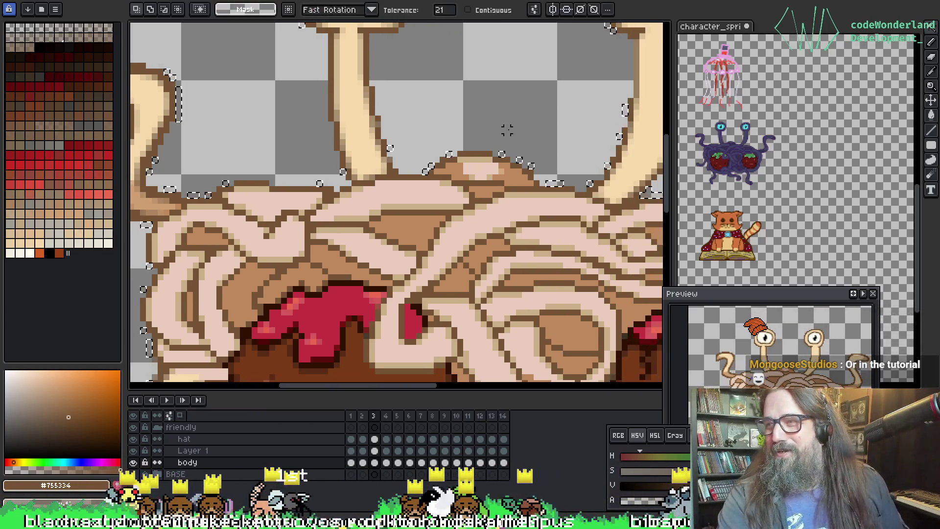
mouse_move(343, 171)
mouse_down()
mouse_move(440, 95)
mouse_move(459, 98)
mouse_up()
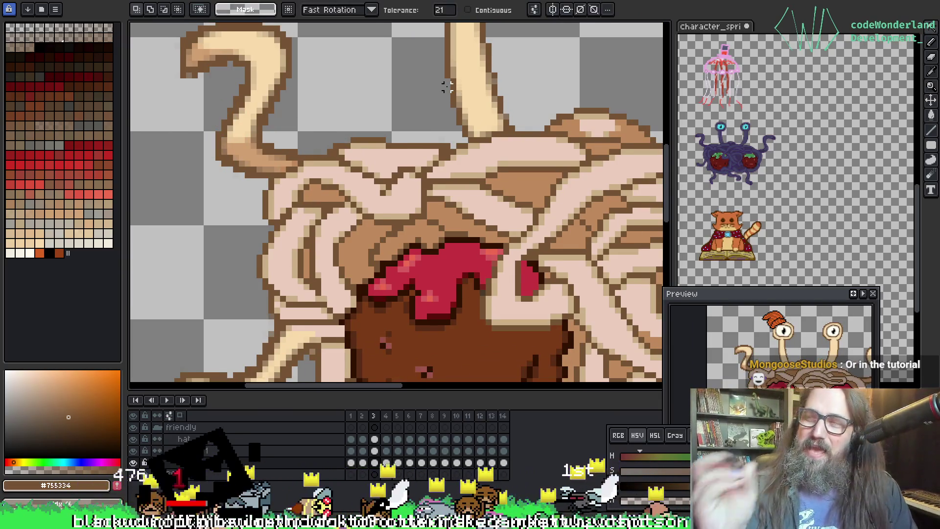
scroll(431, 108, down, 2)
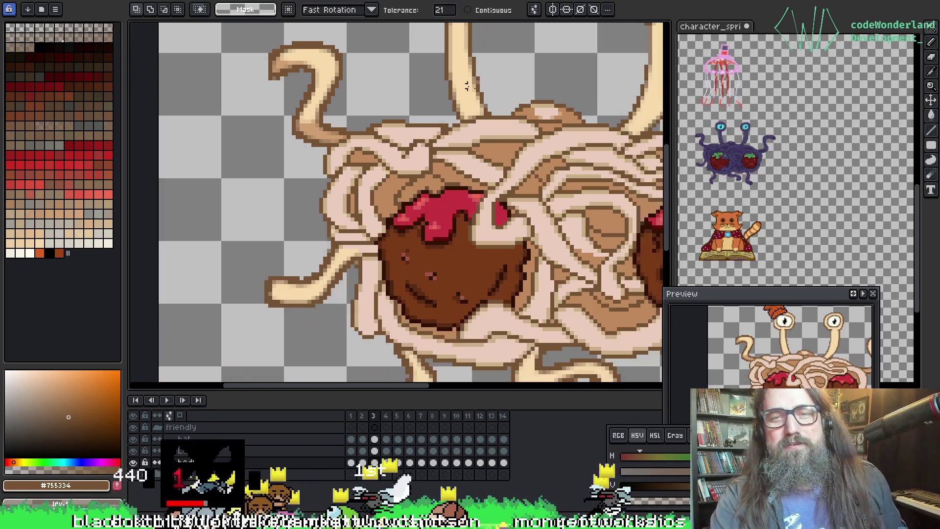
scroll(415, 128, up, 1)
scroll(415, 129, down, 1)
key(w)
scroll(193, 140, up, 3)
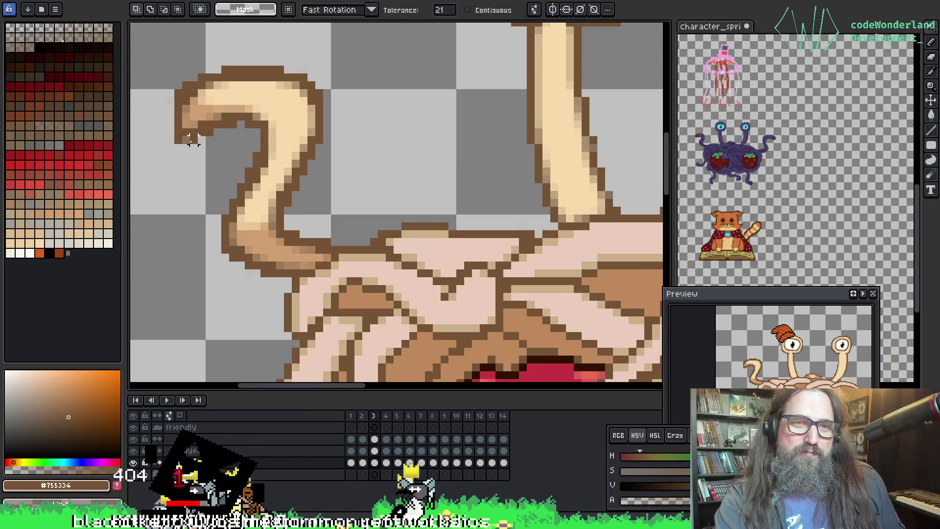
scroll(335, 156, down, 1)
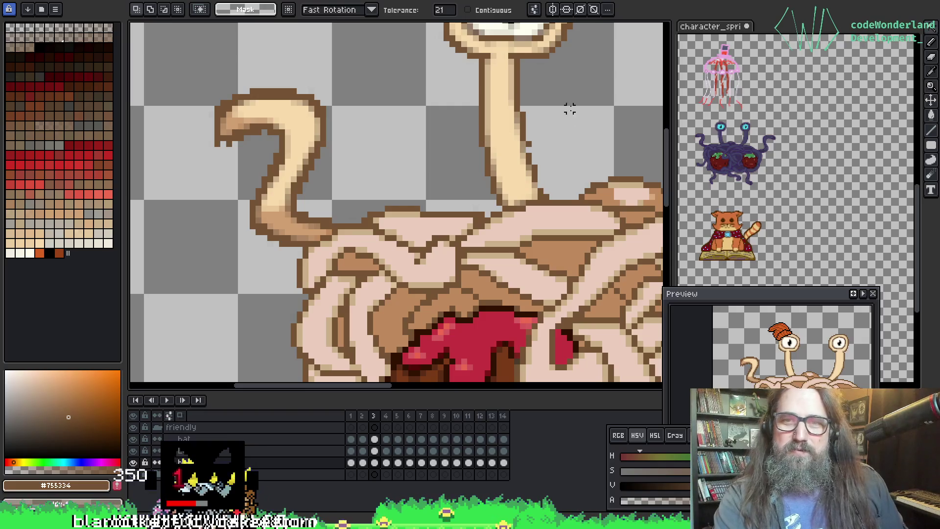
scroll(569, 109, up, 2)
key(g)
key(b)
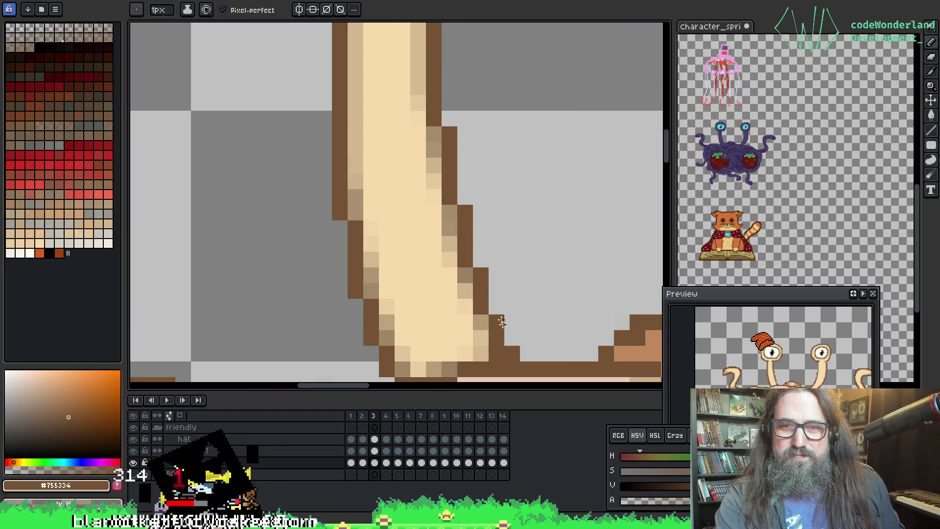
Pan over the meatballs and the eyestalks of the current frame.
scroll(499, 320, down, 4)
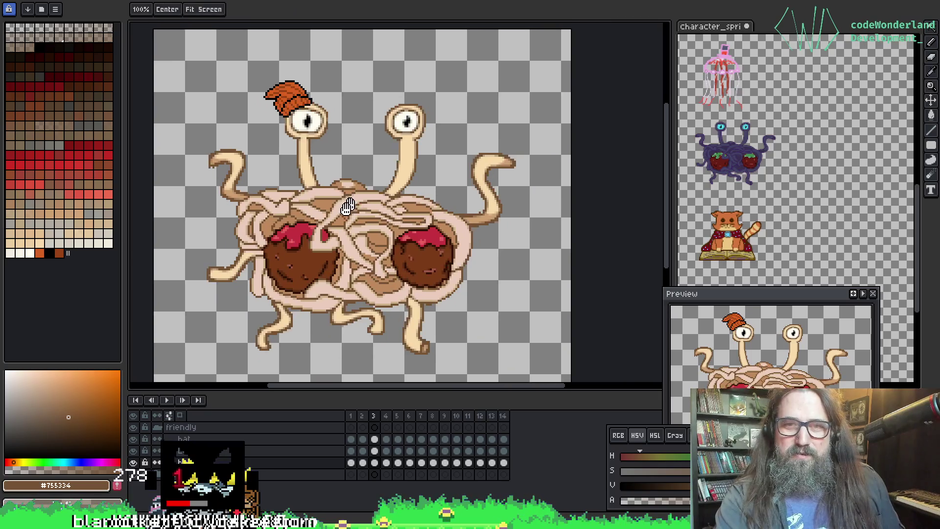
scroll(404, 159, up, 3)
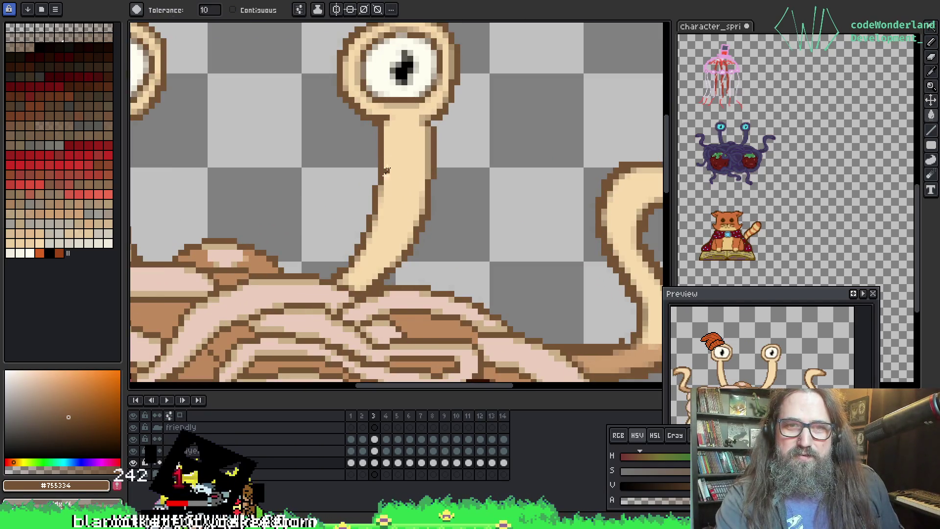
scroll(385, 173, down, 1)
drag(336, 227, 409, 145)
key(v)
key(w)
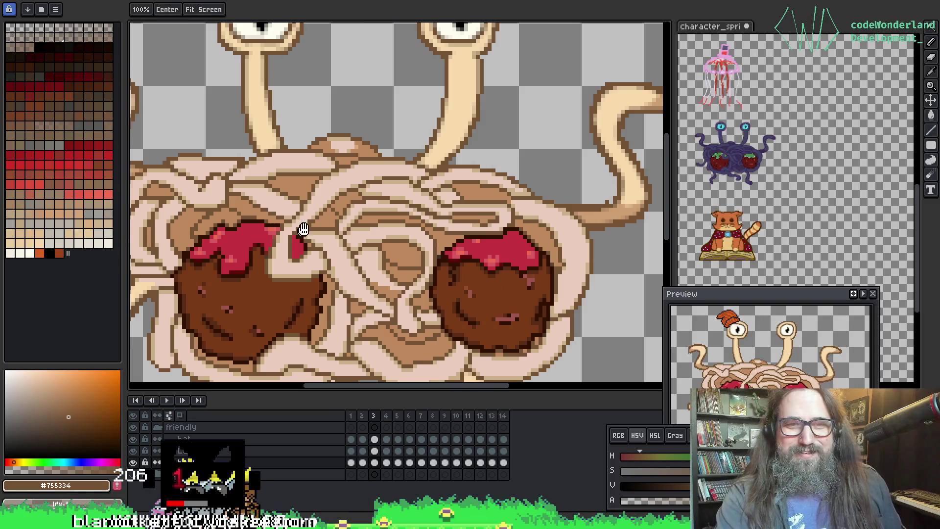
scroll(377, 207, down, 1)
mouse_move(377, 207)
mouse_down()
mouse_move(362, 293)
mouse_move(350, 269)
mouse_up()
Advance to frame 4 and flip to the neighbouring frame to compare poses.
key(Right)
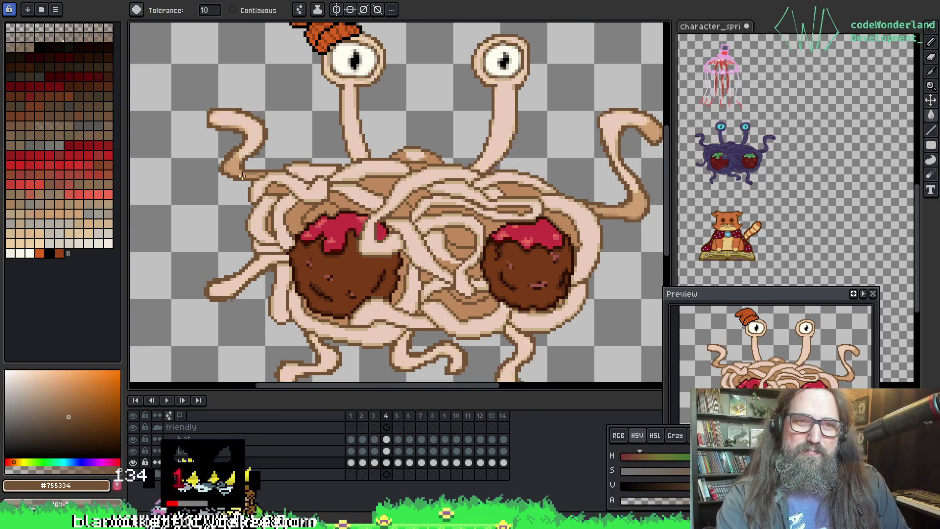
key(Right)
key(Left)
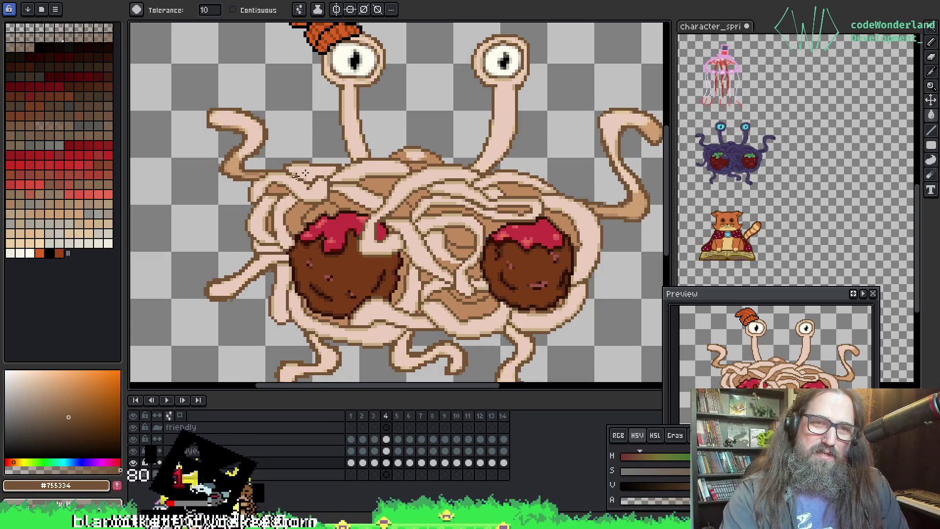
scroll(222, 121, up, 2)
scroll(308, 202, up, 2)
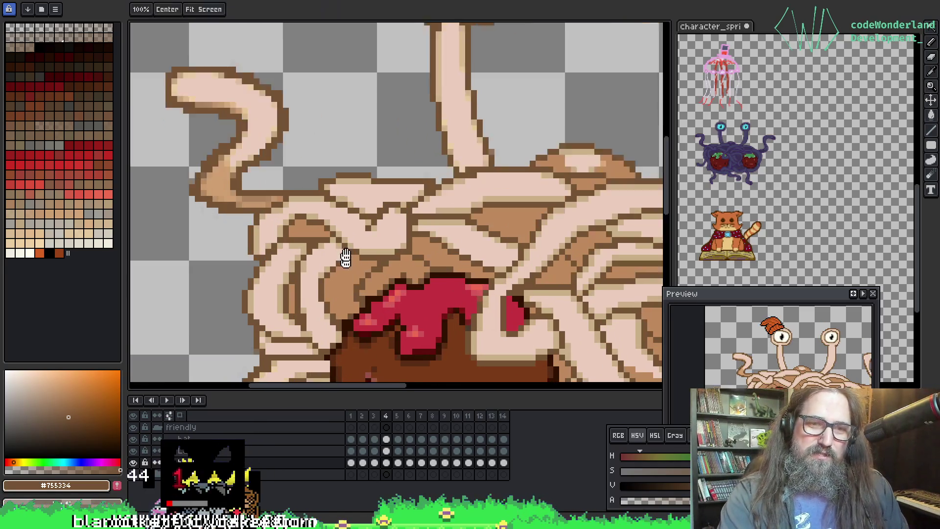
key(w)
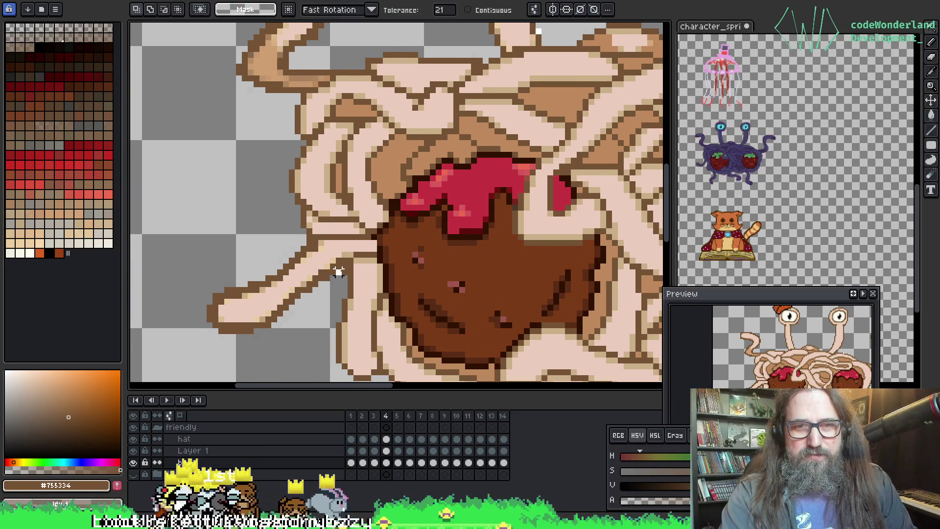
Check the meatballs, eyes and hat, then go to frame 5 and select the transparent background.
scroll(338, 272, down, 3)
mouse_move(646, 286)
mouse_down()
mouse_move(514, 190)
mouse_move(562, 170)
mouse_up()
scroll(513, 190, up, 2)
scroll(405, 194, up, 2)
mouse_move(385, 124)
mouse_down()
mouse_move(333, 180)
mouse_move(480, 268)
mouse_up()
mouse_move(385, 258)
mouse_down()
mouse_move(599, 272)
mouse_move(519, 287)
mouse_up()
key(q)
key(ctrl+Right)
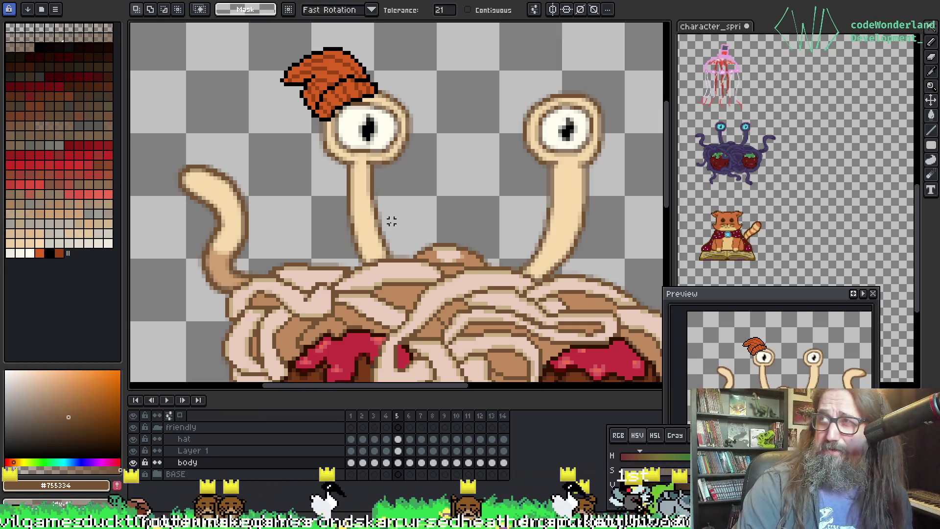
click(199, 264)
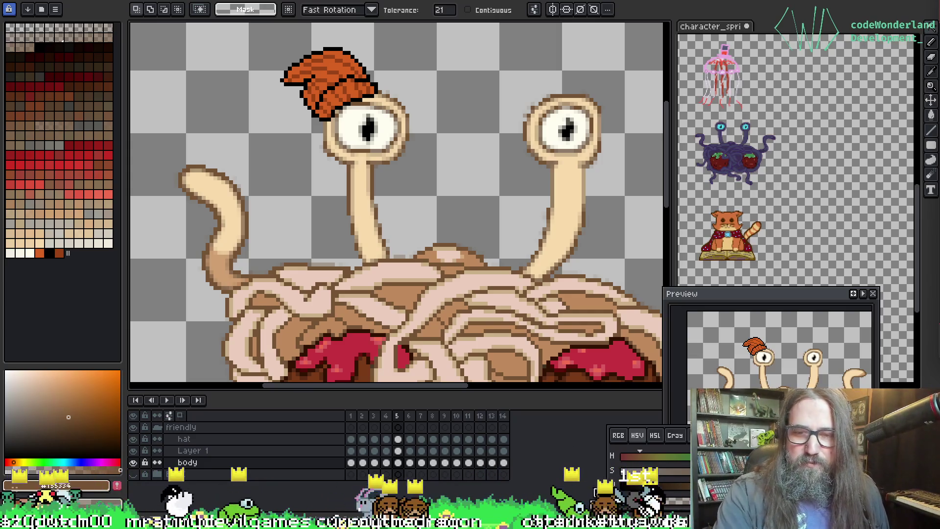
click(553, 485)
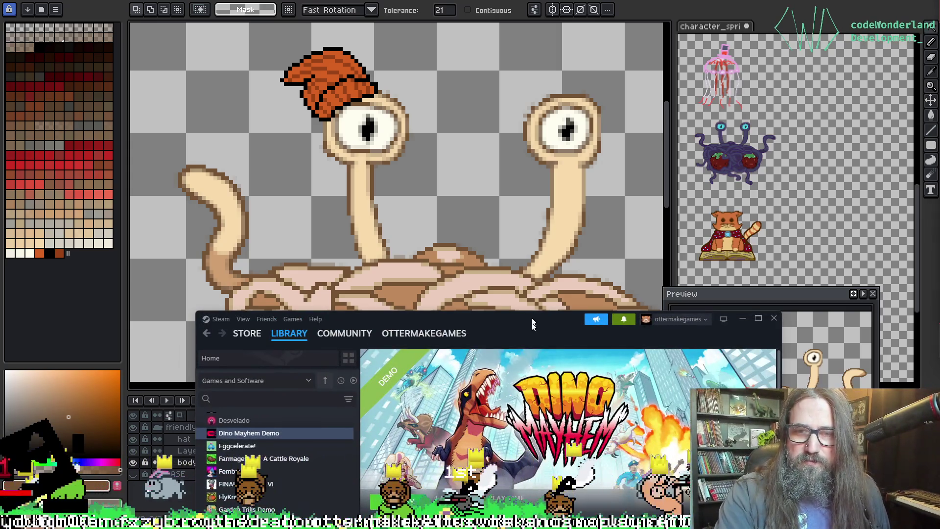
click(741, 319)
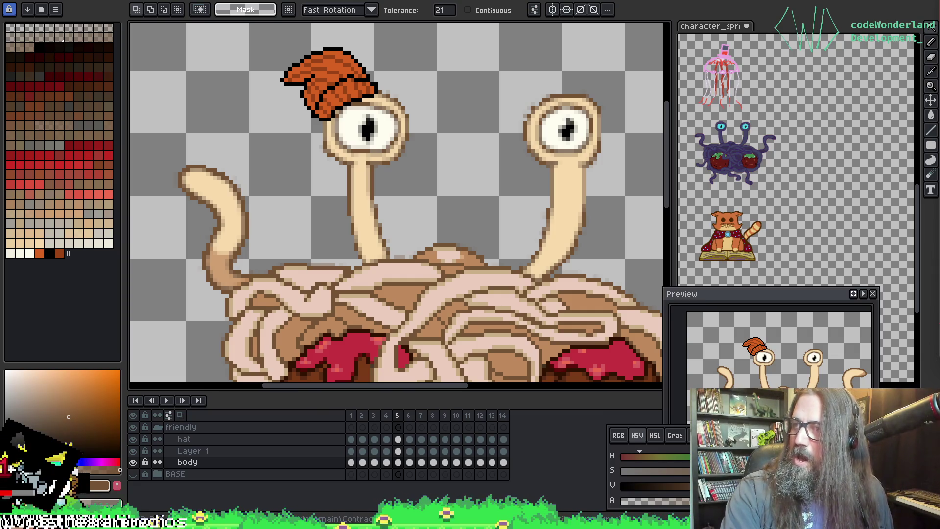
drag(0, 85, 0, 3)
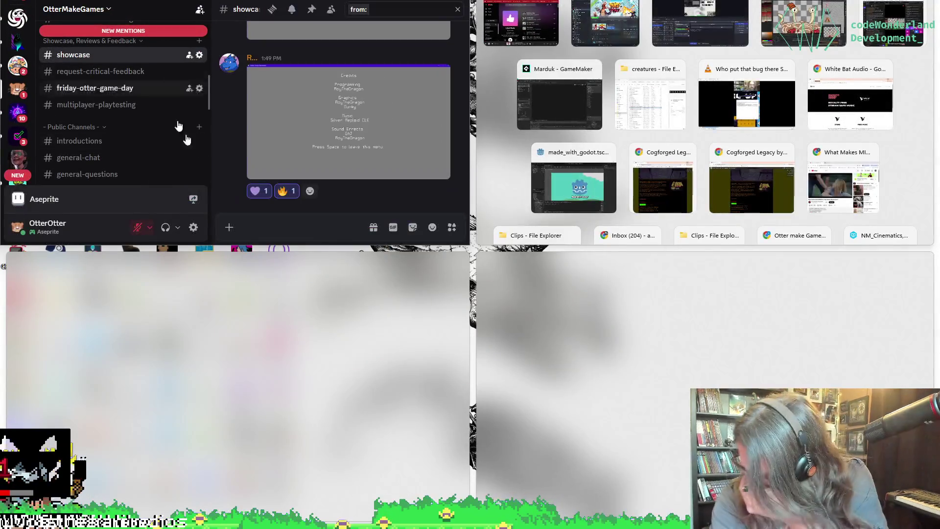
Dismiss the snap suggestions and maximize the Discord window.
key(Escape)
key(super+Down)
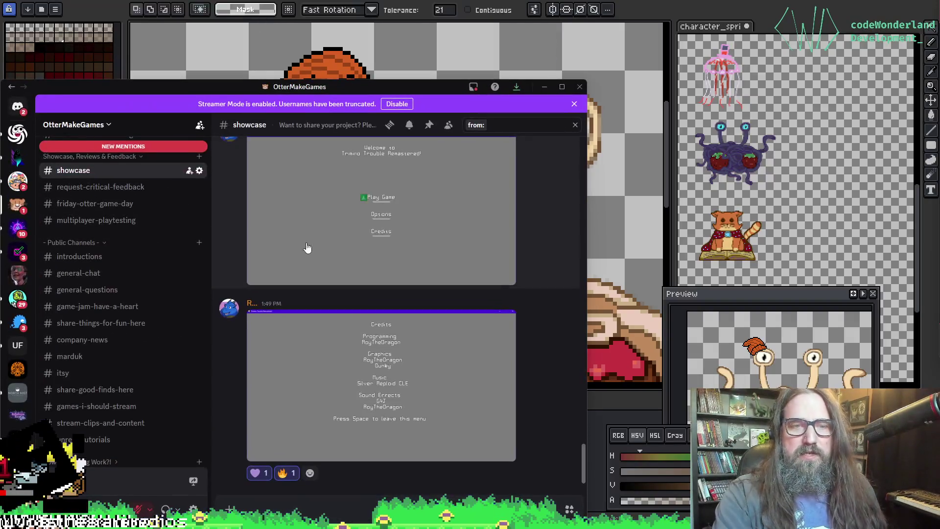
double_click(295, 92)
scroll(120, 300, down, 2)
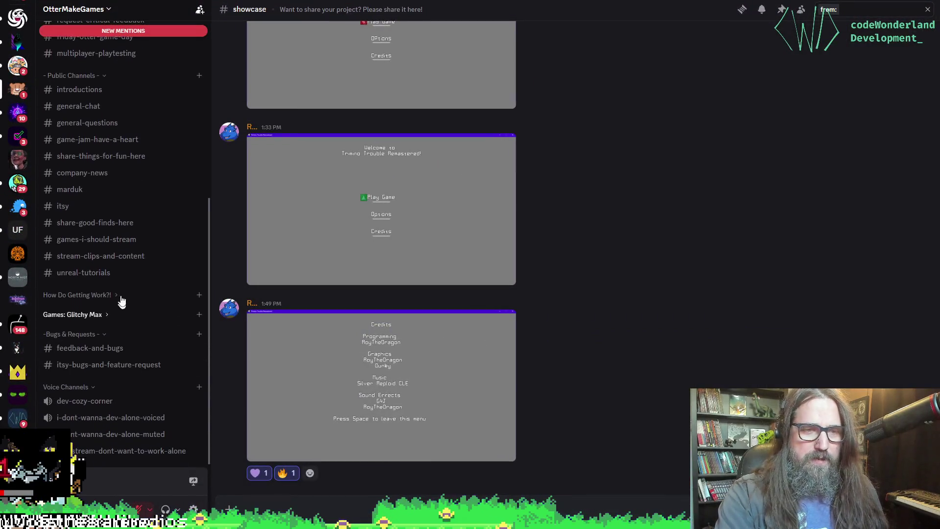
Browse the games-i-should-stream channel.
click(134, 241)
scroll(602, 367, up, 15)
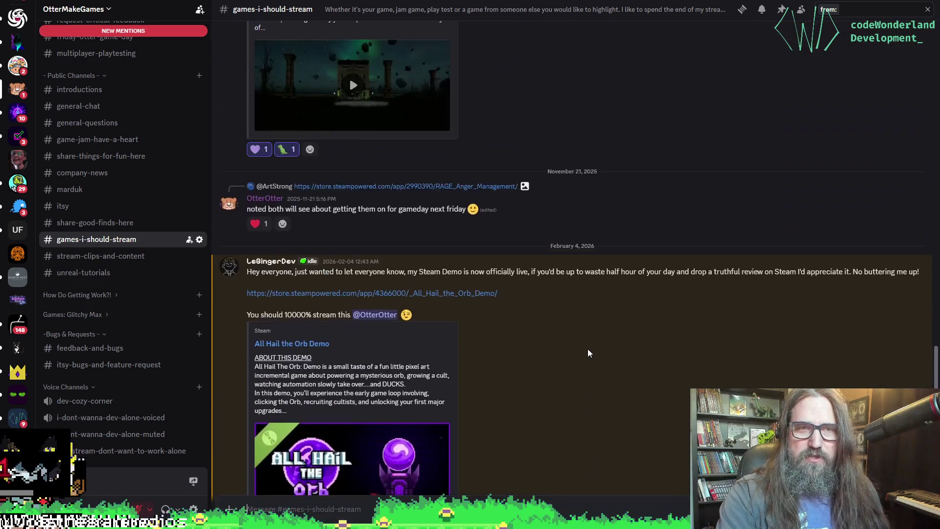
scroll(587, 349, down, 15)
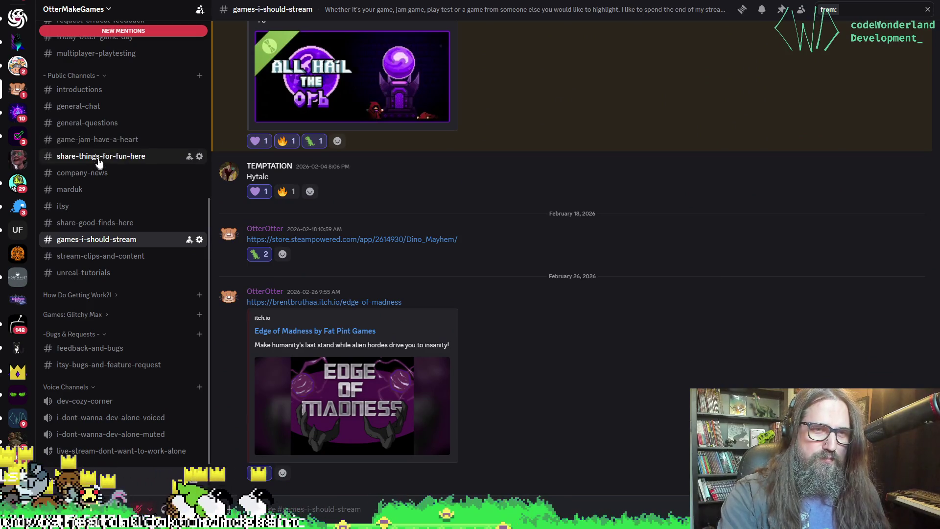
Scroll through the game links posted in share-good-finds-here.
click(102, 222)
scroll(567, 336, up, 6)
scroll(497, 362, down, 3)
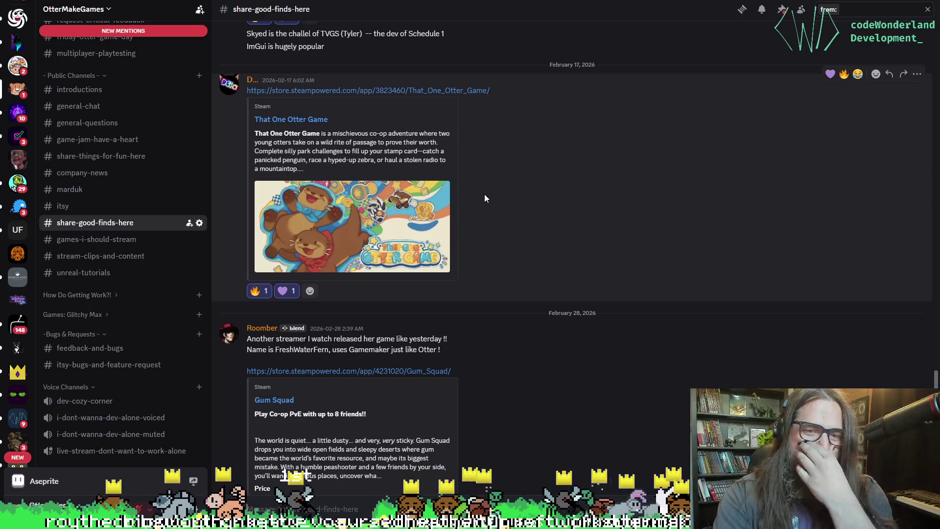
scroll(534, 336, down, 3)
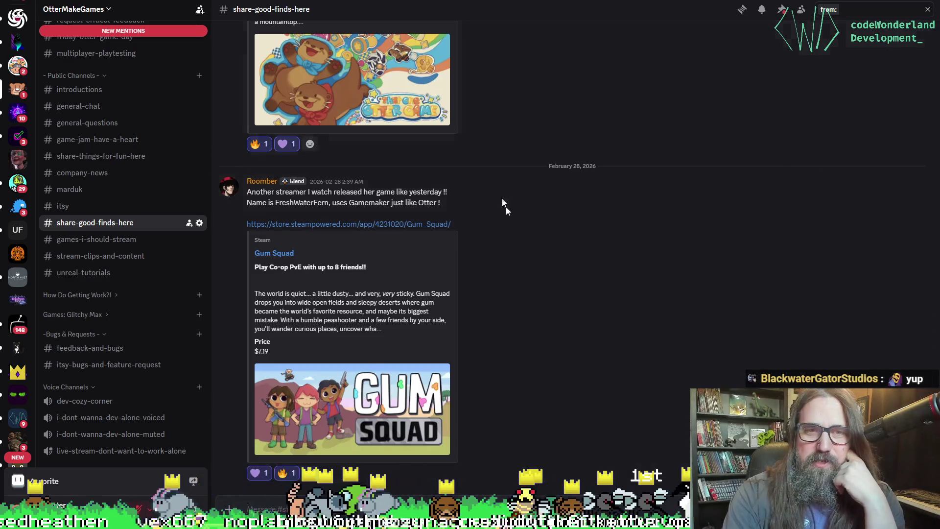
scroll(495, 208, up, 2)
mouse_move(464, 9)
mouse_down()
mouse_move(464, 45)
mouse_move(294, 1)
mouse_up()
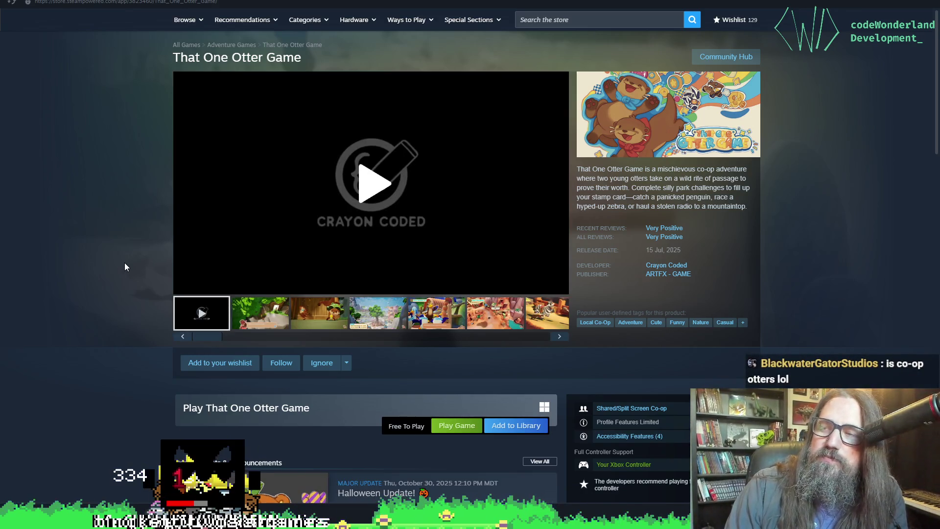
View That One Otter Game's early screenshots, including the penguin and zebra ones.
click(281, 318)
click(323, 317)
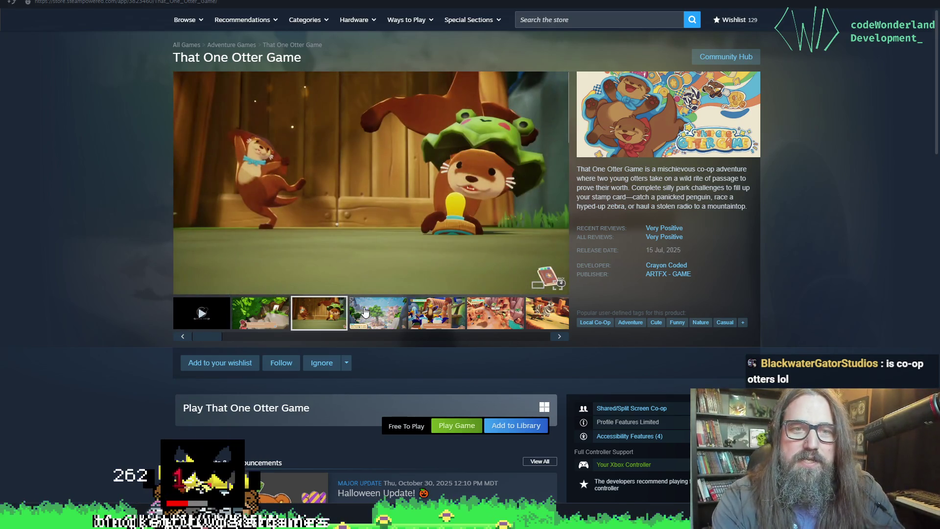
click(365, 312)
click(446, 322)
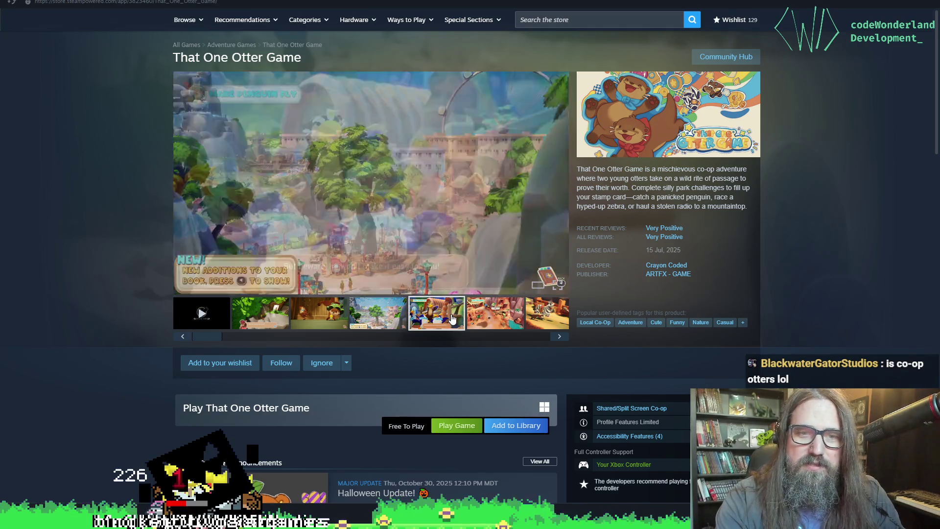
click(489, 319)
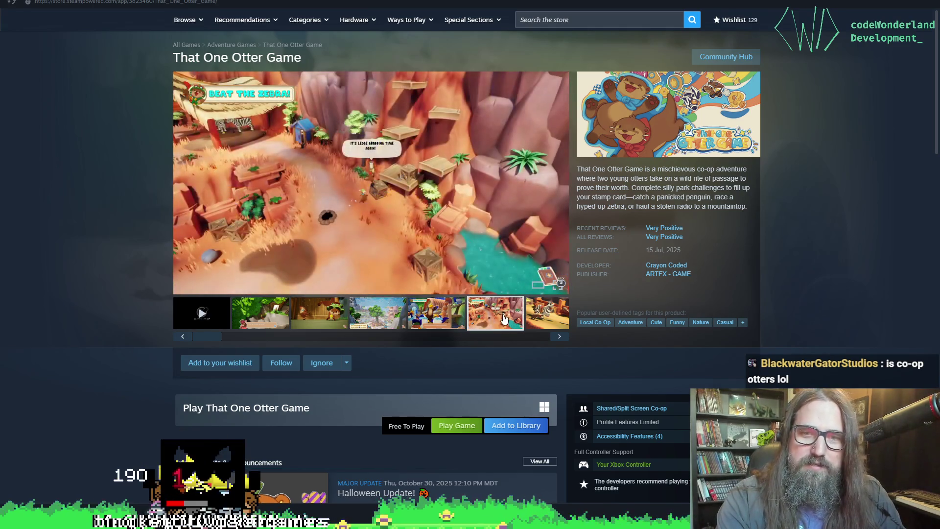
click(543, 317)
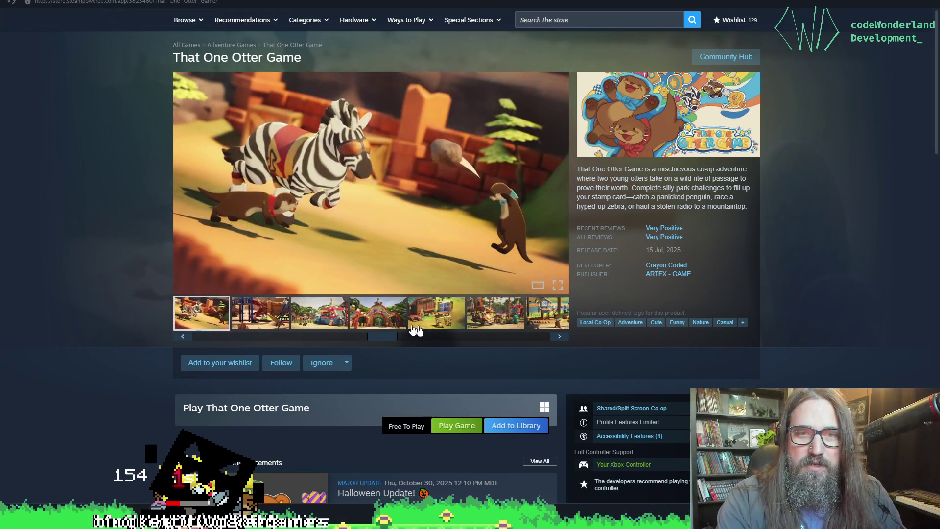
View the playground, food truck and zoo gate screenshots, then step back to the first.
click(281, 316)
click(294, 314)
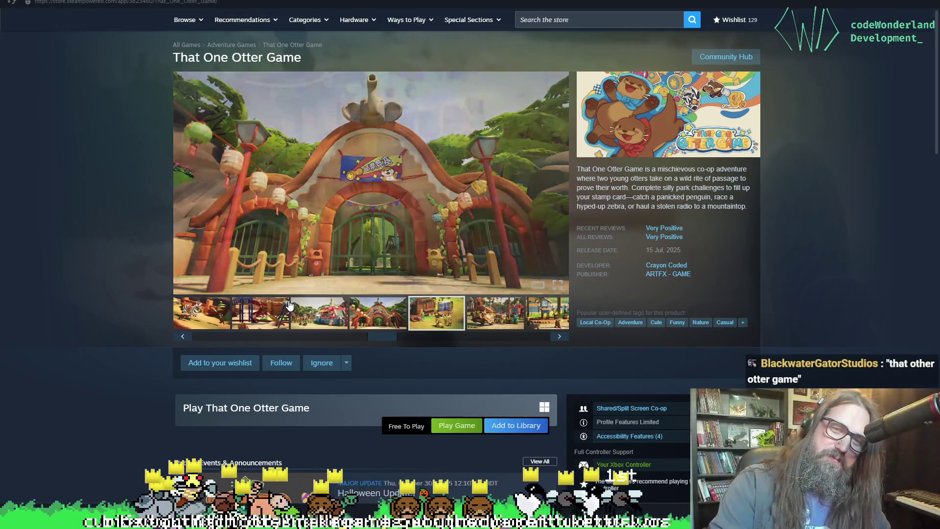
click(357, 309)
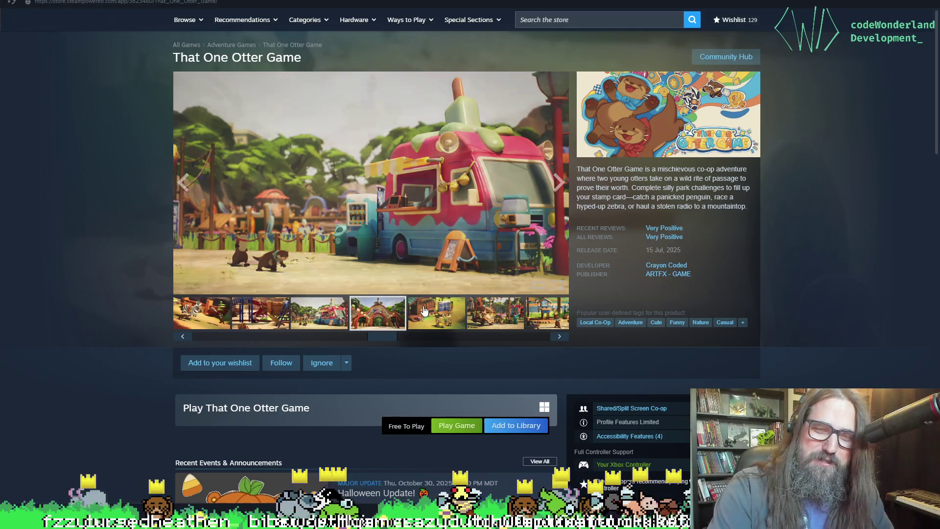
click(426, 307)
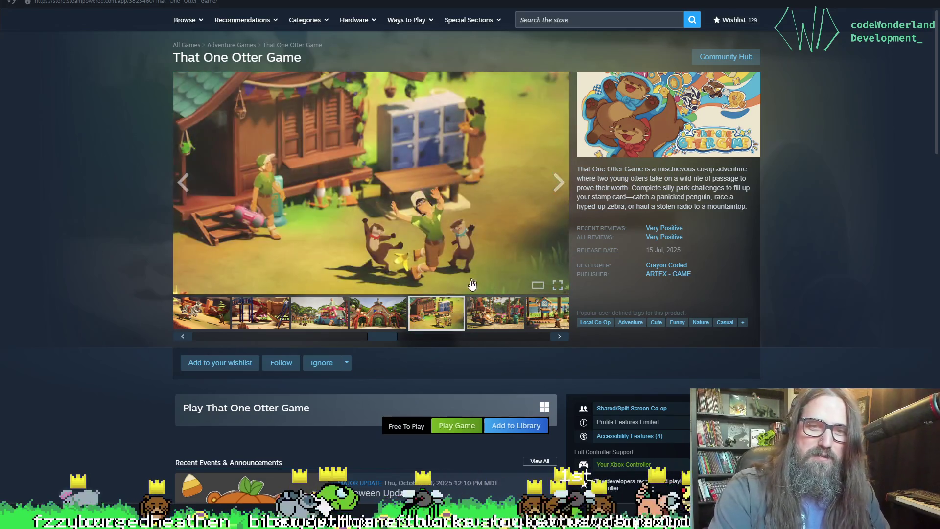
key(Right)
key(Right)
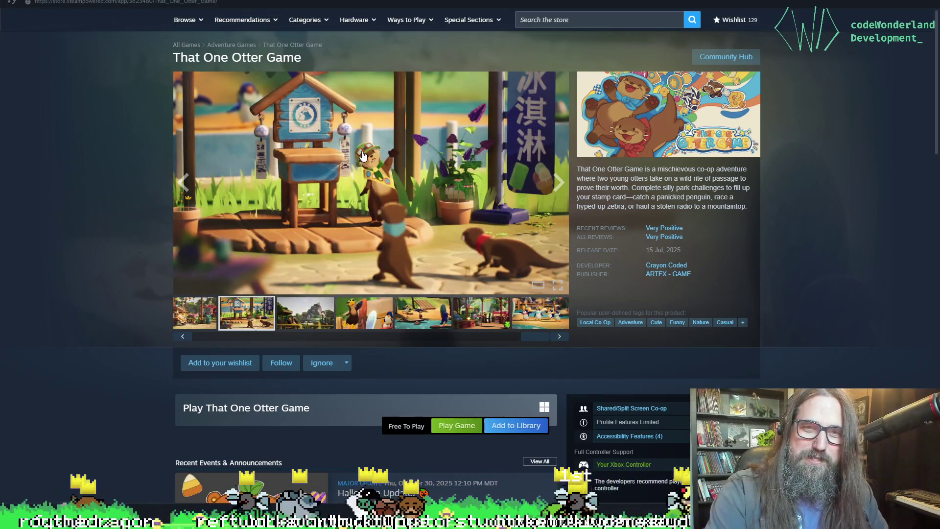
key(Left)
key(Left)
key(Left)
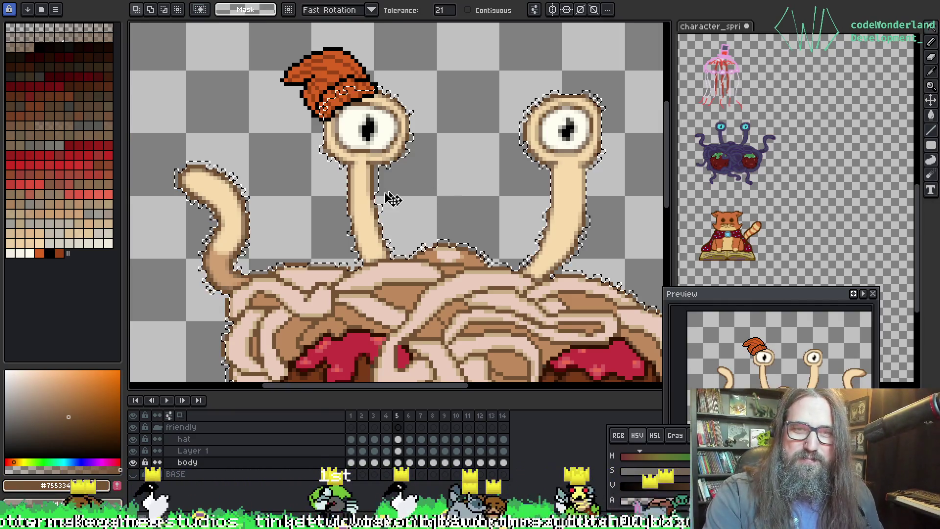
Select the eyestalks by colour with the Magic Wand, then clear the selection.
key(i)
key(w)
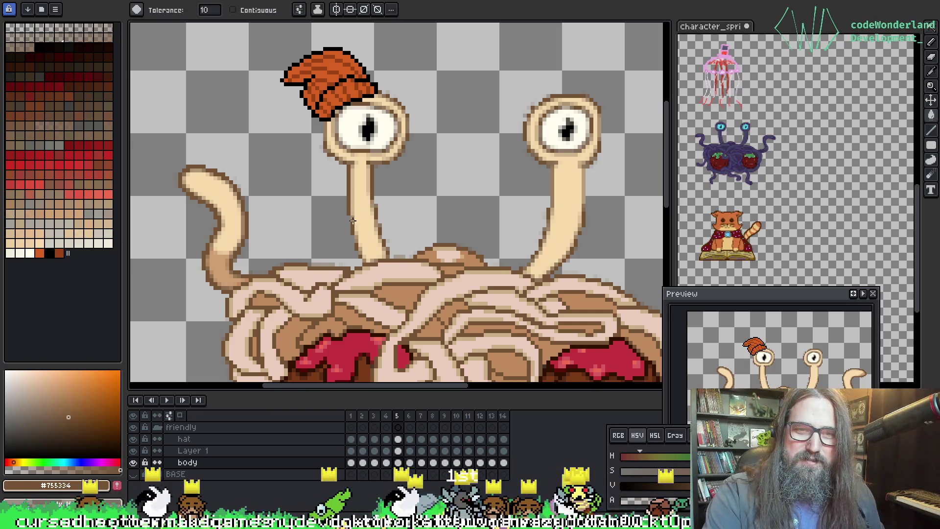
click(352, 219)
key(ctrl+d)
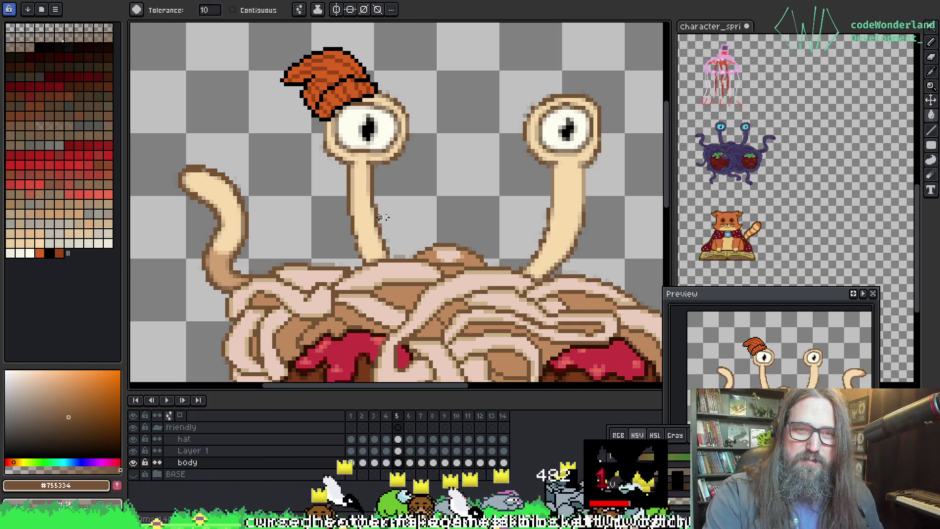
On frame 6, darken the right eyestalk's edge with outline brown, then bring up The Otter's Google Play page.
scroll(473, 226, down, 1)
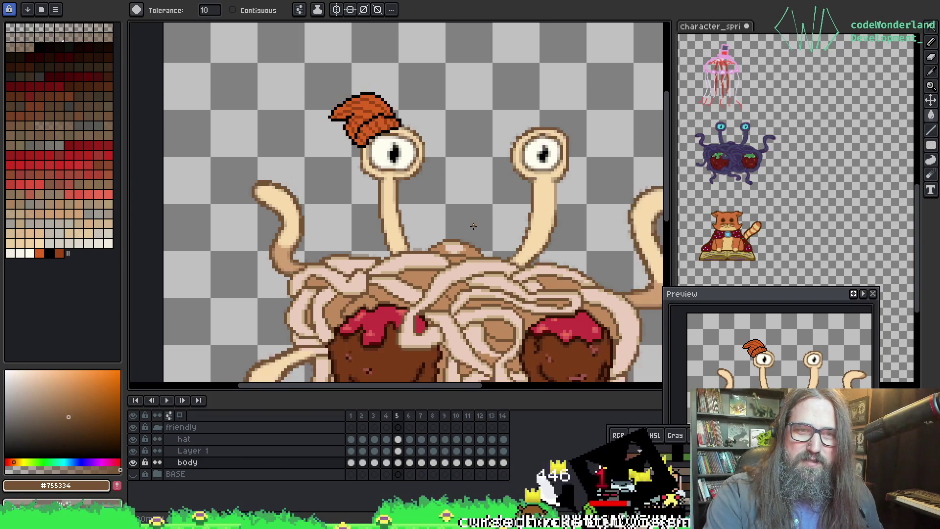
scroll(374, 223, down, 1)
scroll(256, 224, up, 1)
key(period)
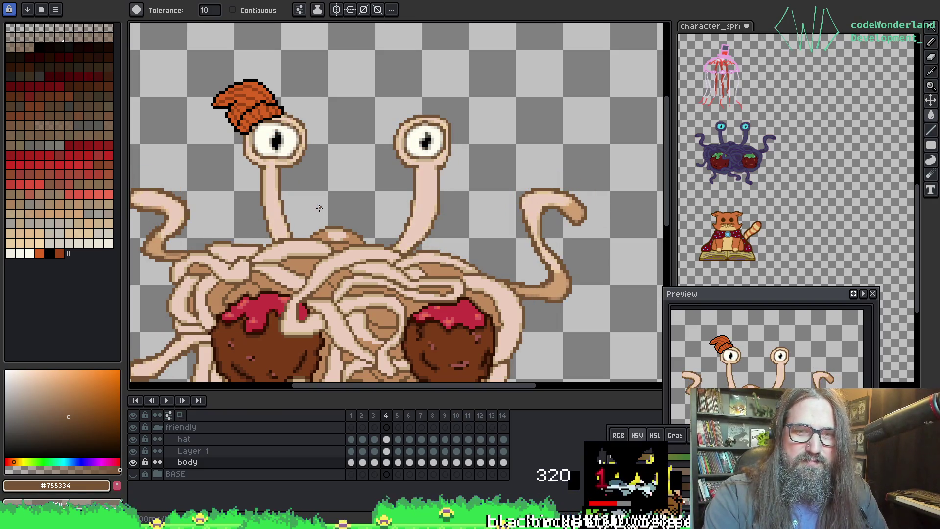
scroll(279, 190, up, 1)
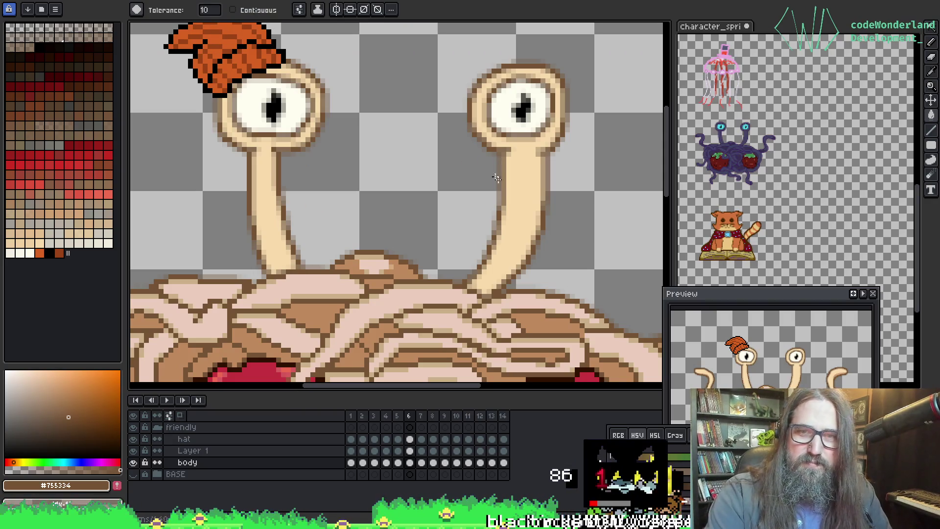
click(547, 174)
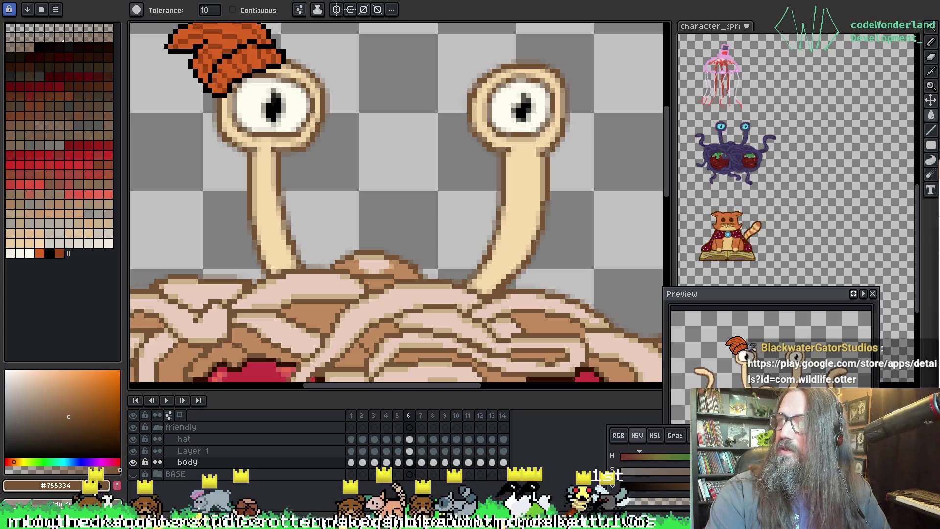
key(super+shift+Left)
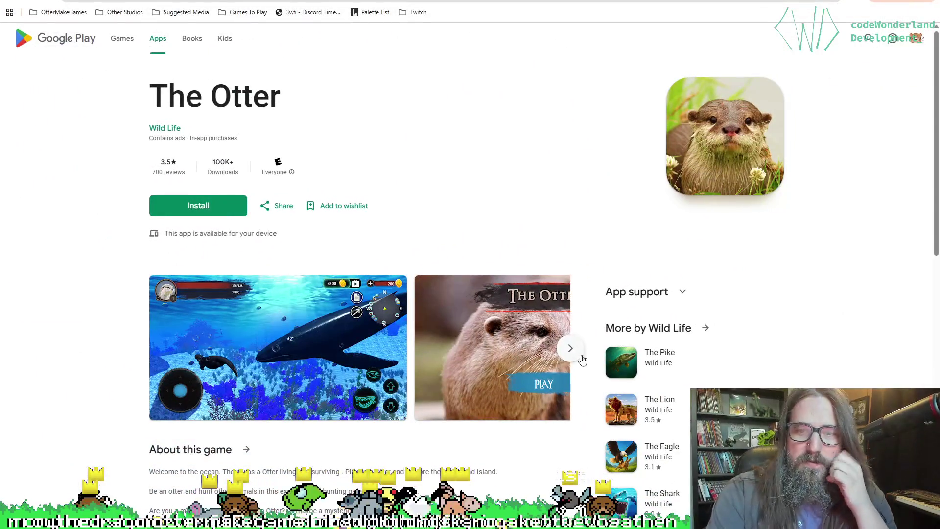
Step through The Otter's screenshot carousel, past the underwater, title and deer shots.
click(571, 357)
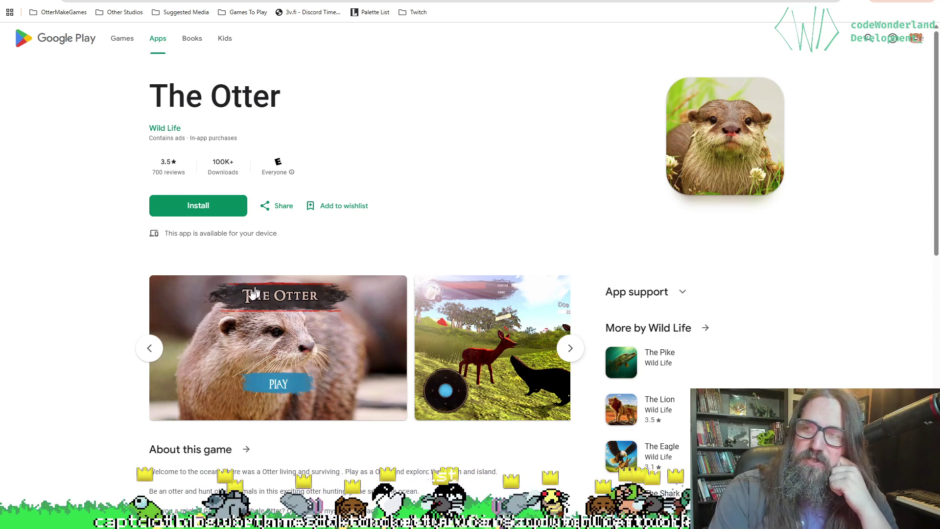
click(576, 349)
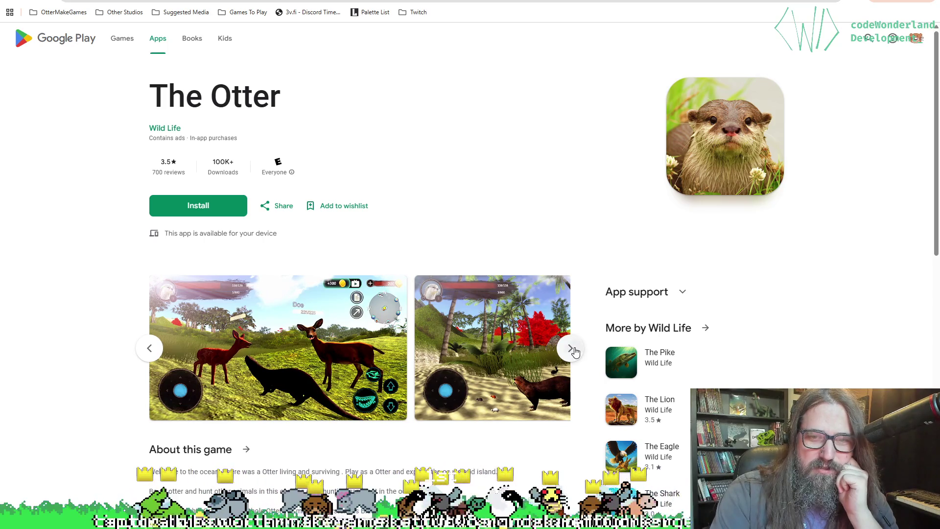
click(571, 349)
click(571, 349)
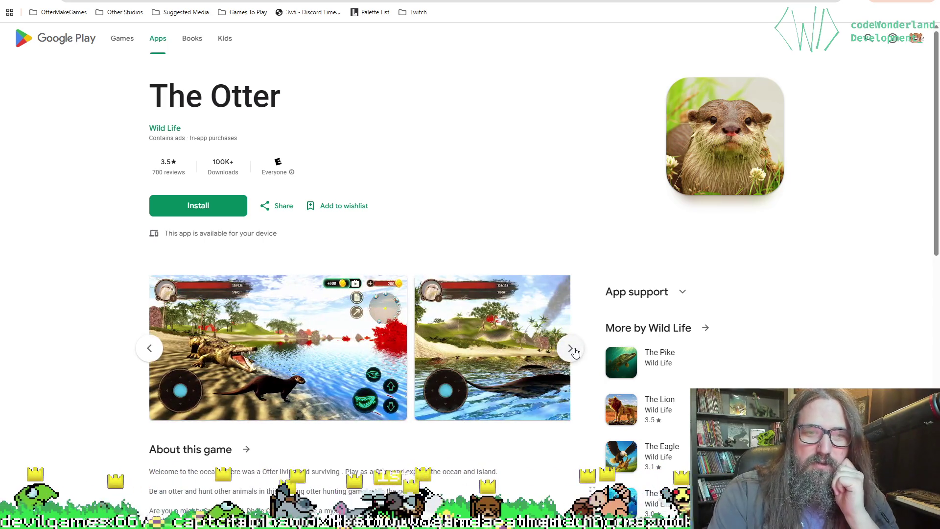
click(571, 349)
click(571, 349)
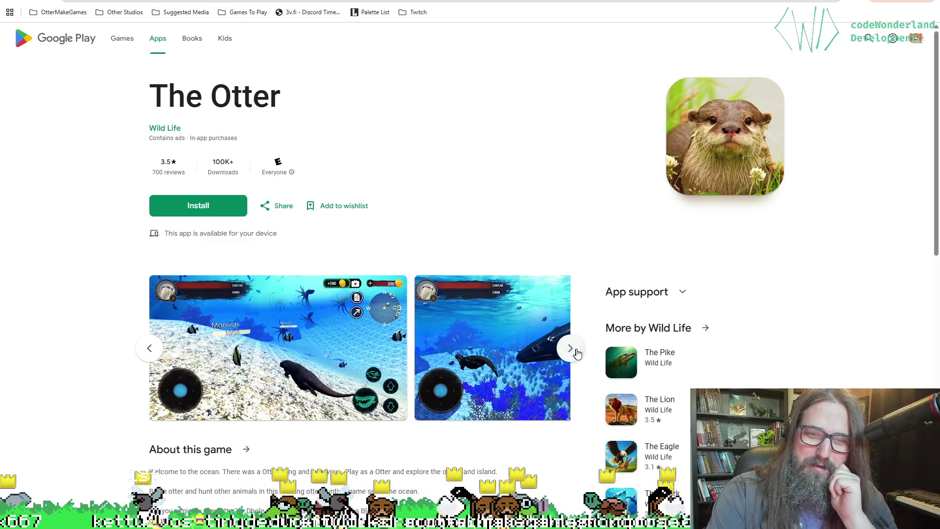
click(570, 349)
click(570, 349)
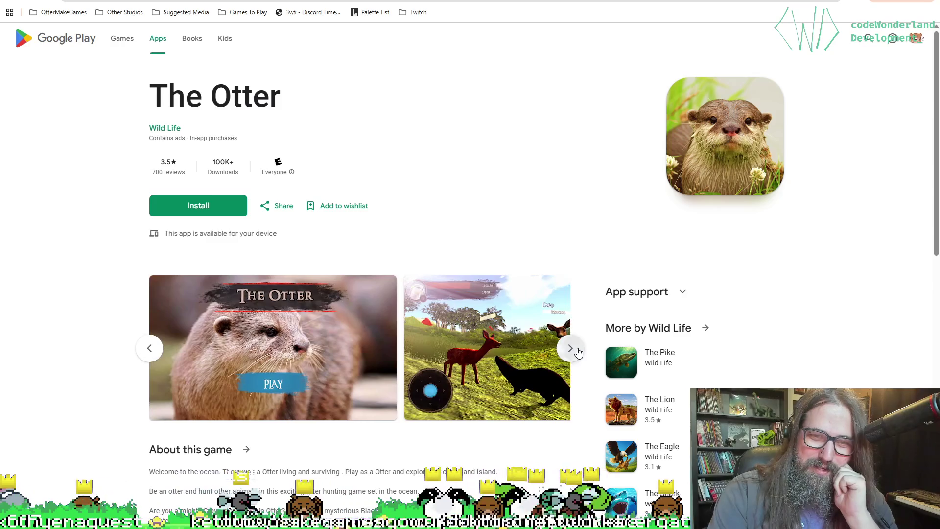
click(570, 349)
click(571, 349)
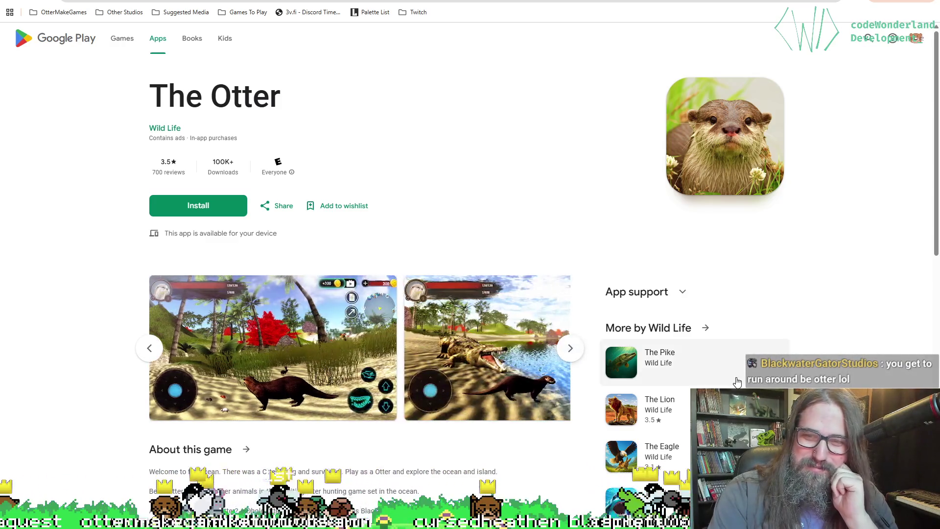
Scroll through the listing's details, then return to Aseprite.
scroll(333, 342, down, 5)
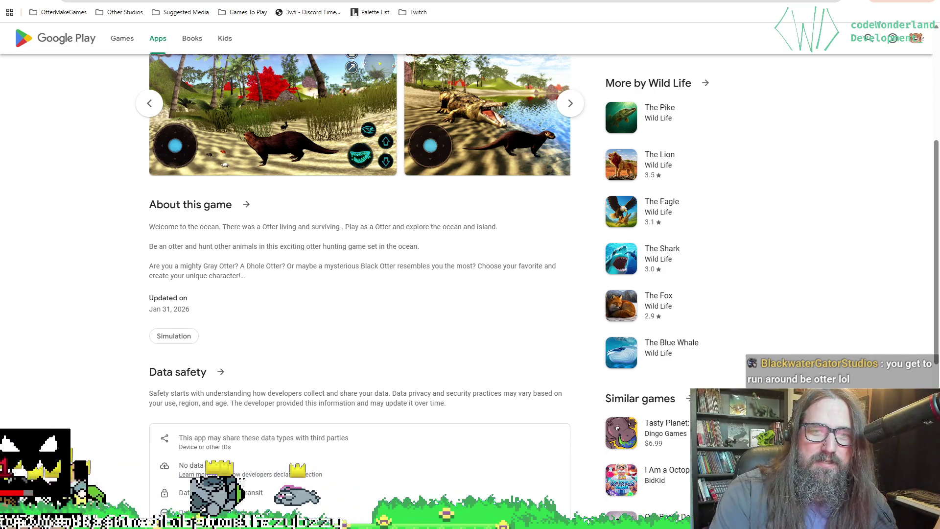
click(622, 114)
scroll(292, 252, down, 8)
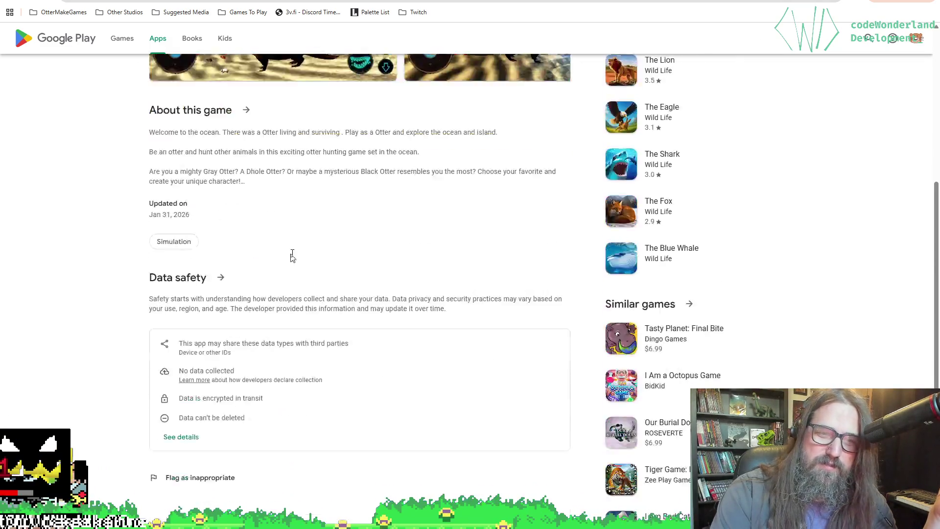
scroll(304, 250, up, 13)
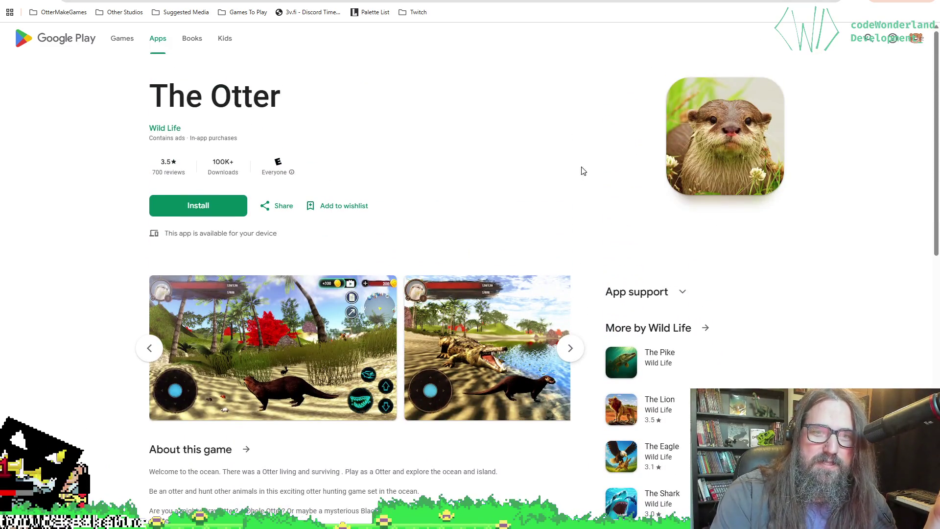
key(alt+Tab)
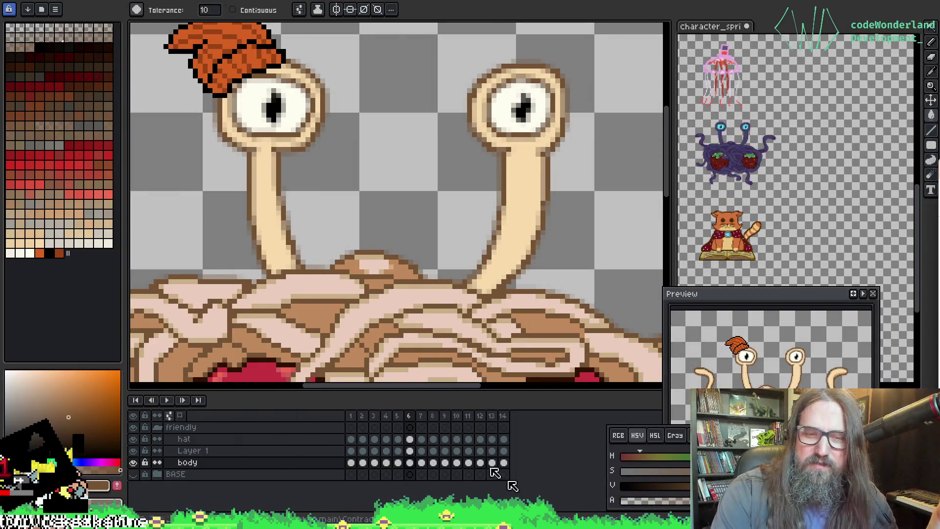
In GameMaker, open FeeshHunt from Recent Projects to show obj_input_manager's Create code.
key(alt+Tab)
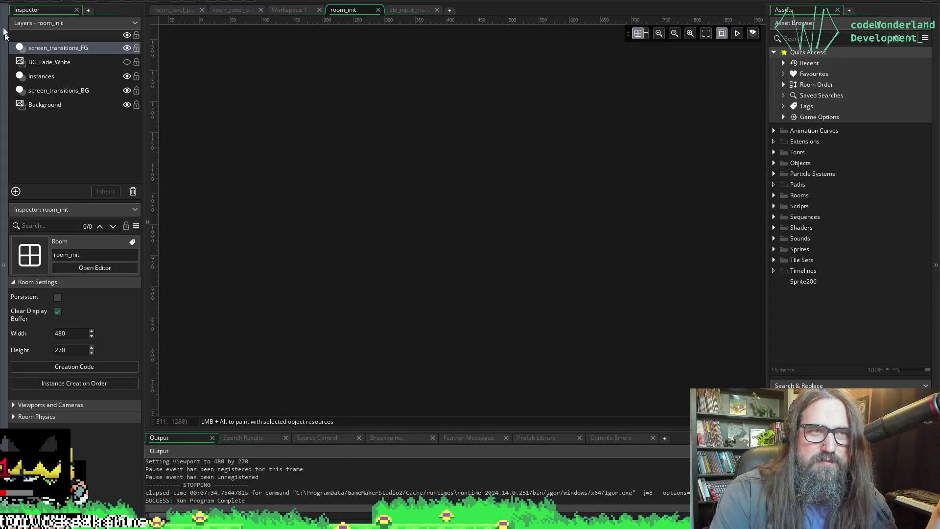
key(alt+f)
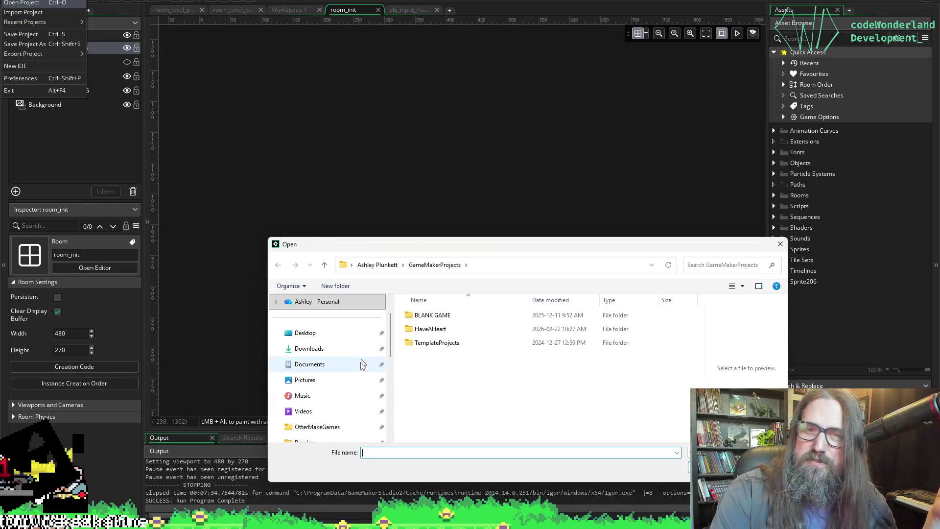
mouse_move(425, 244)
mouse_down()
mouse_move(573, 280)
mouse_move(939, 294)
mouse_up()
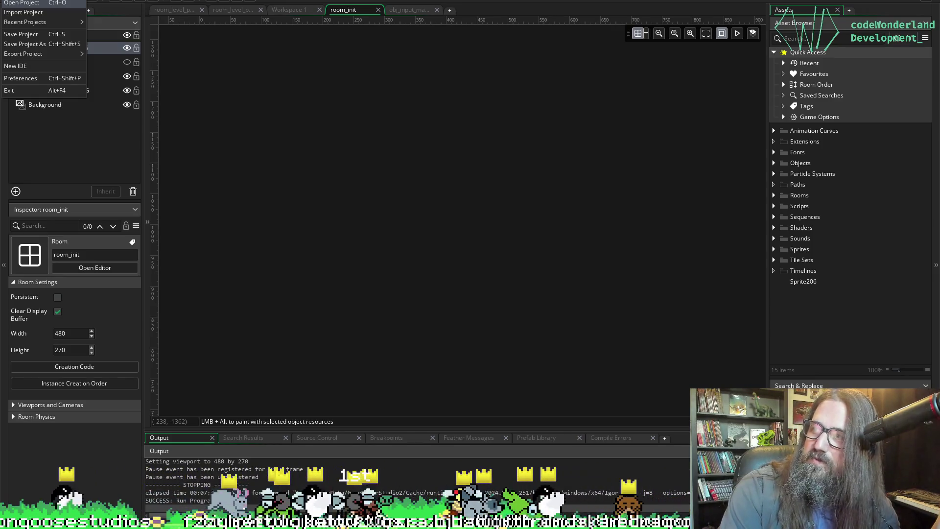
key(Escape)
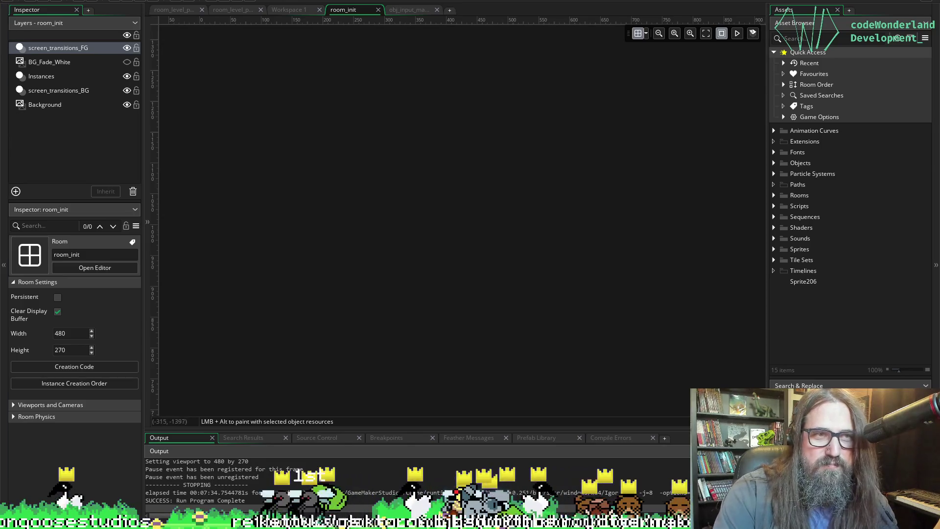
click(10, 1)
mouse_move(34, 19)
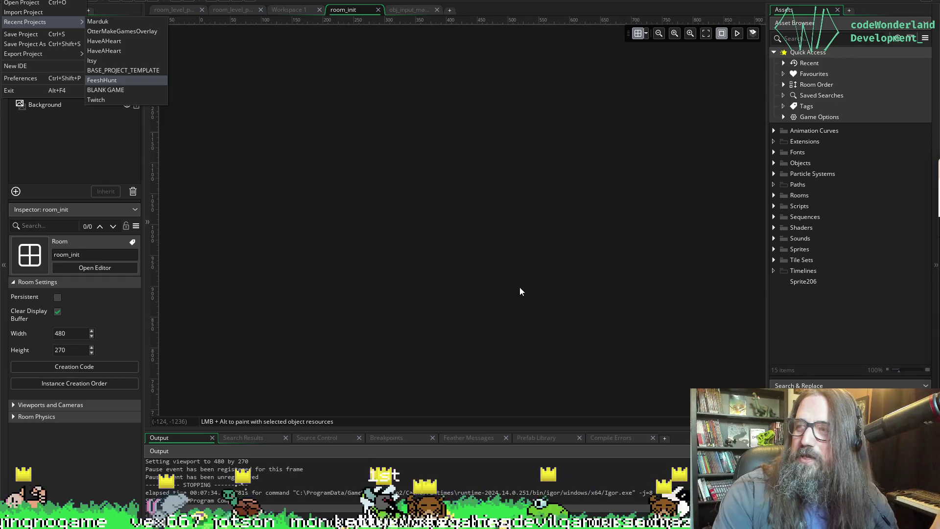
key(Return)
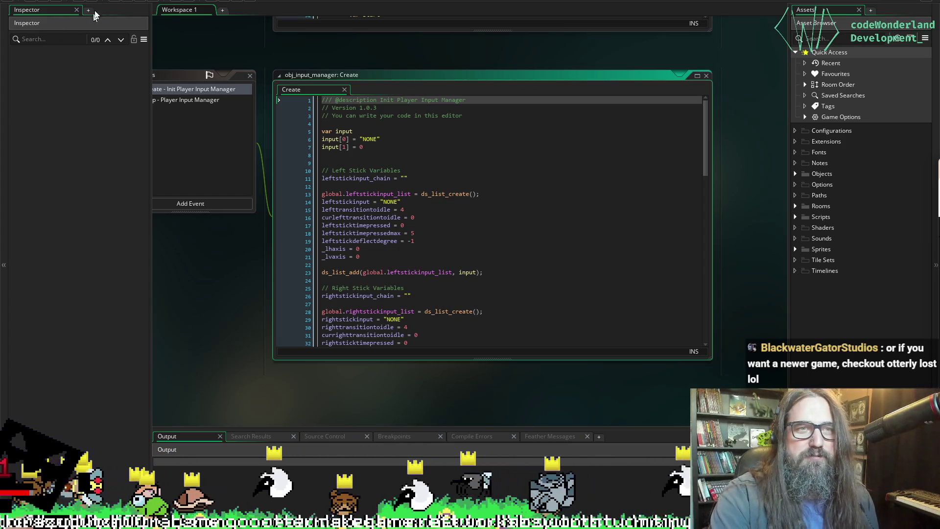
Run FeeshHunt in debug and test seven saw slashes, leaps and dashes with Space.
click(117, 2)
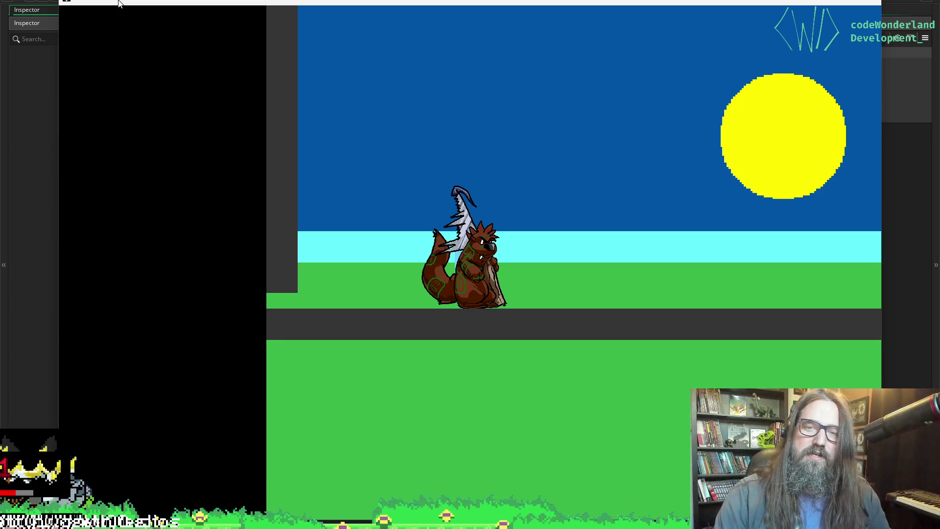
key(space)
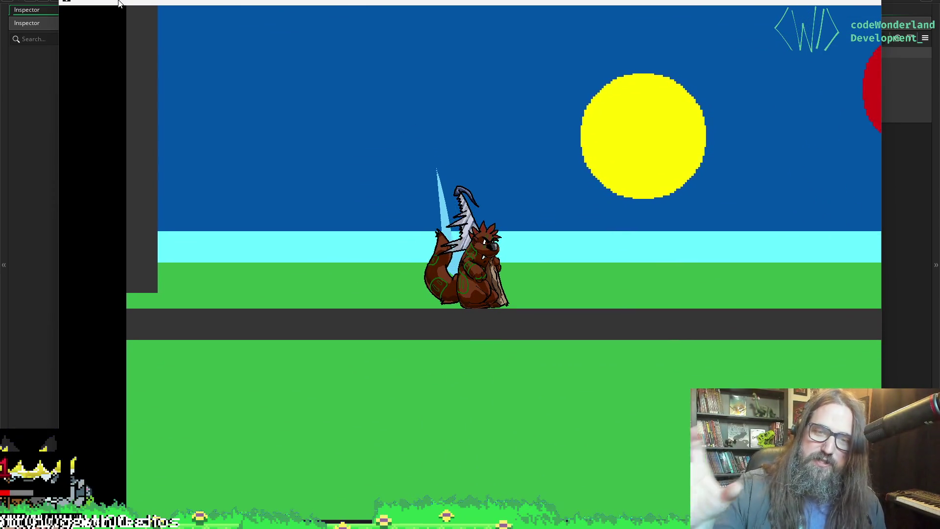
key(space)
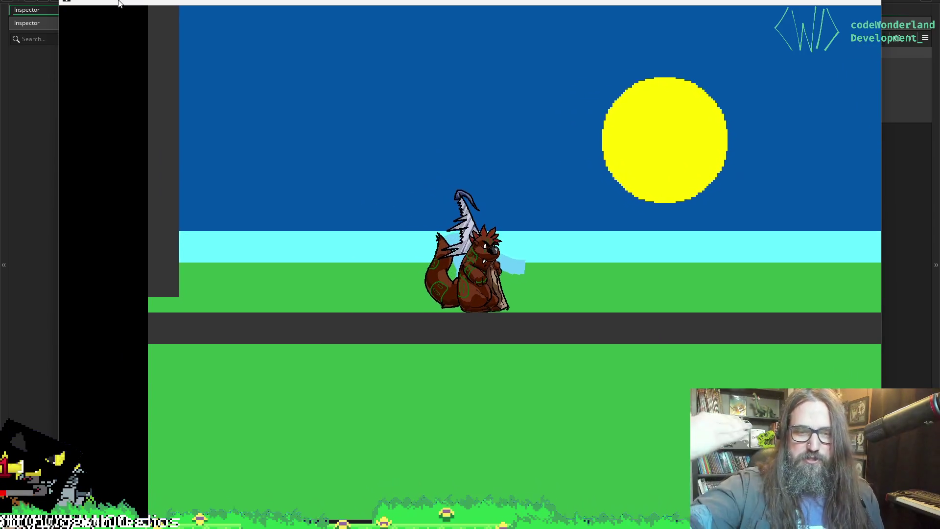
key(space)
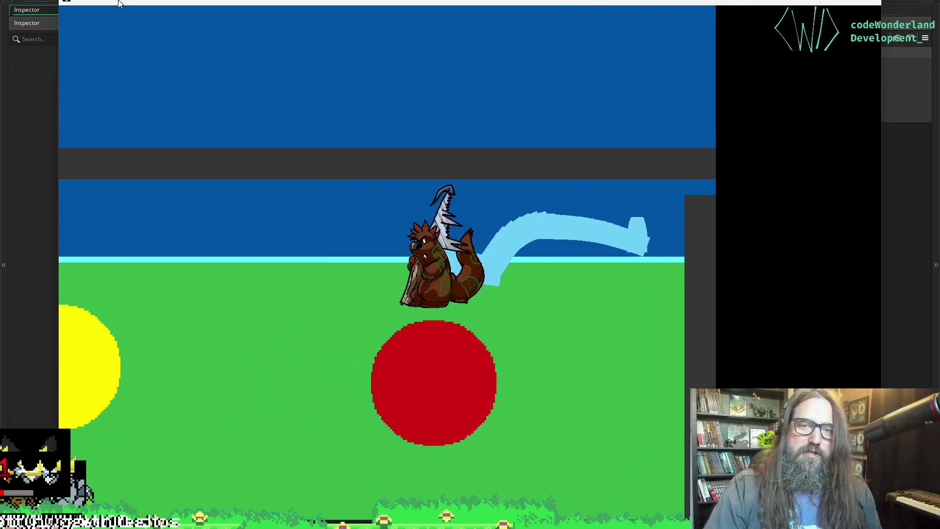
key(space)
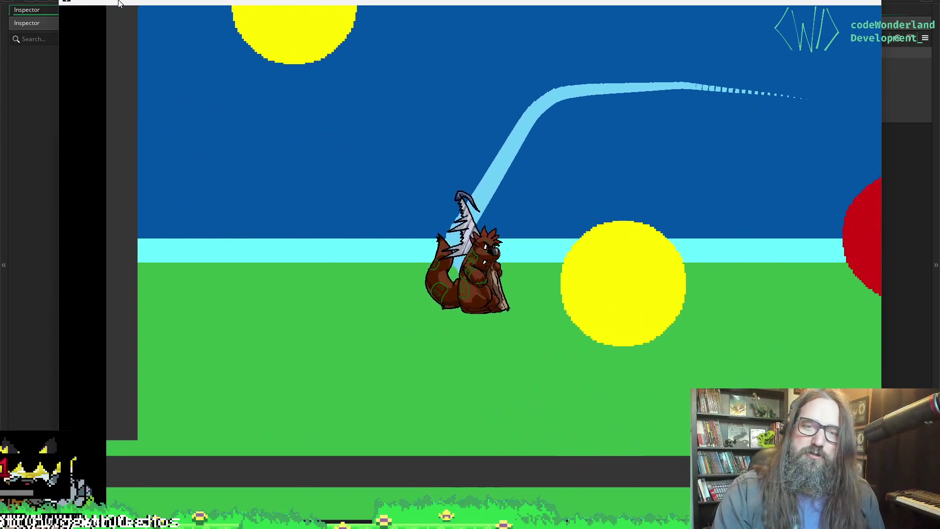
key(space)
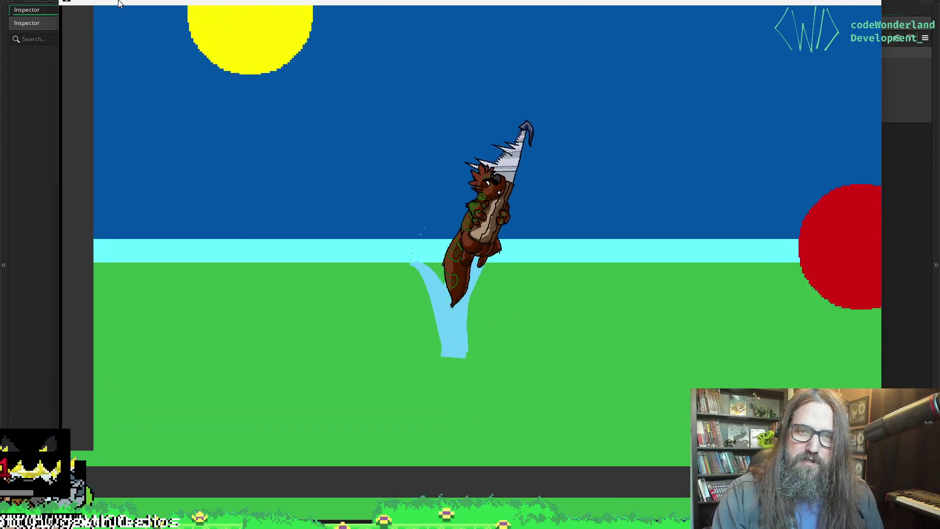
key(space)
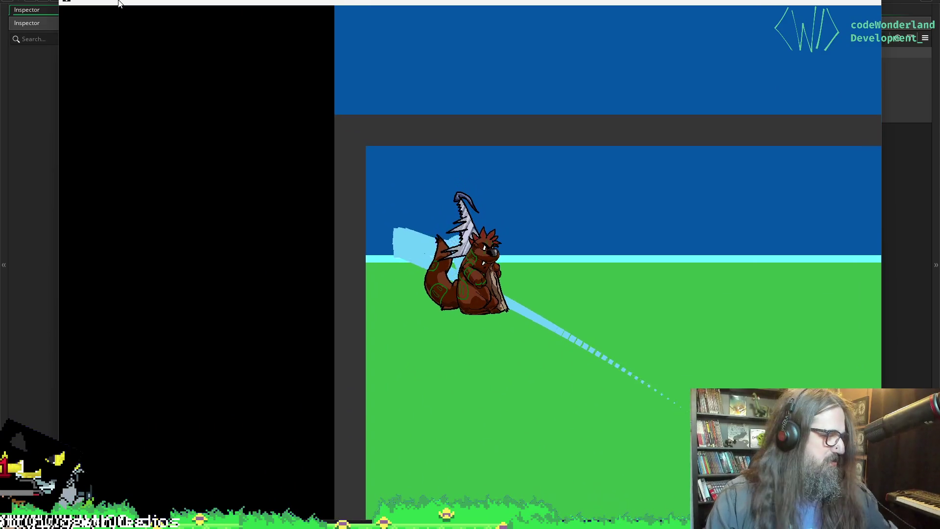
key(space)
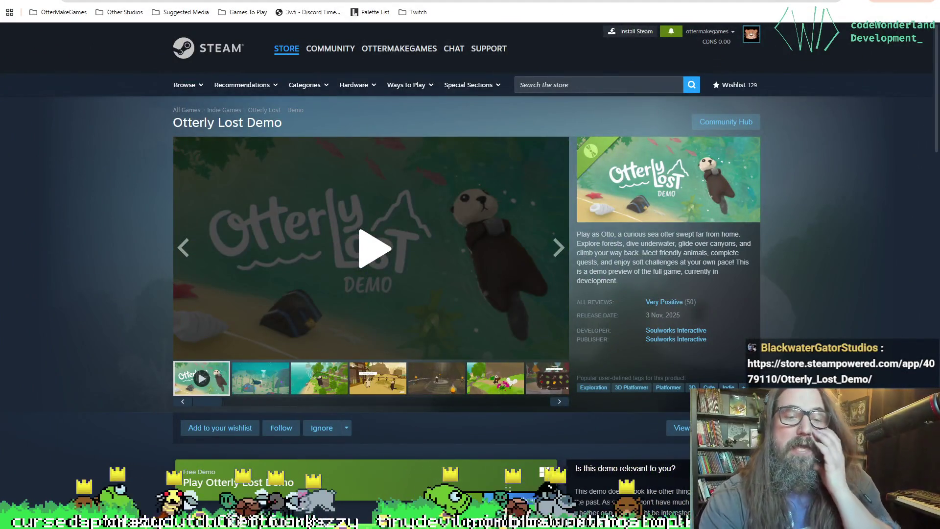
Add the full Otterly Lost game to the wishlist and start its trailer.
click(196, 429)
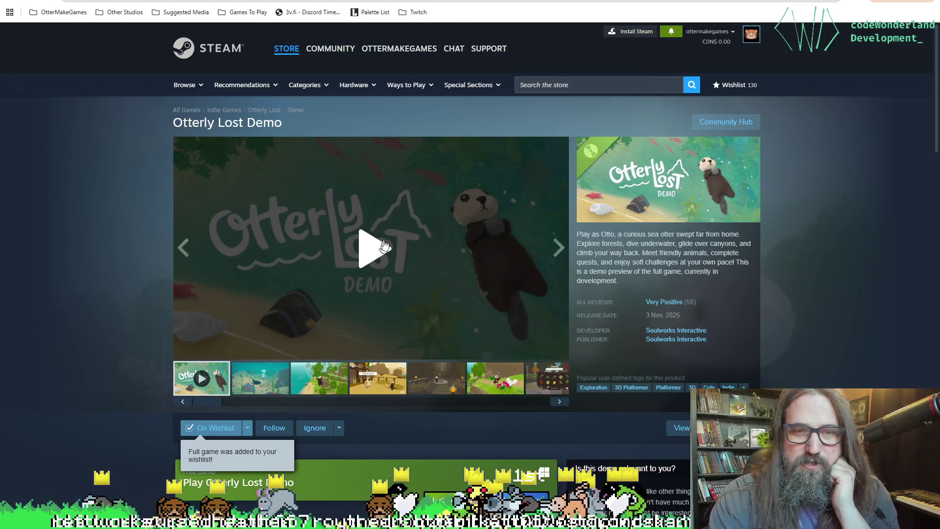
click(380, 241)
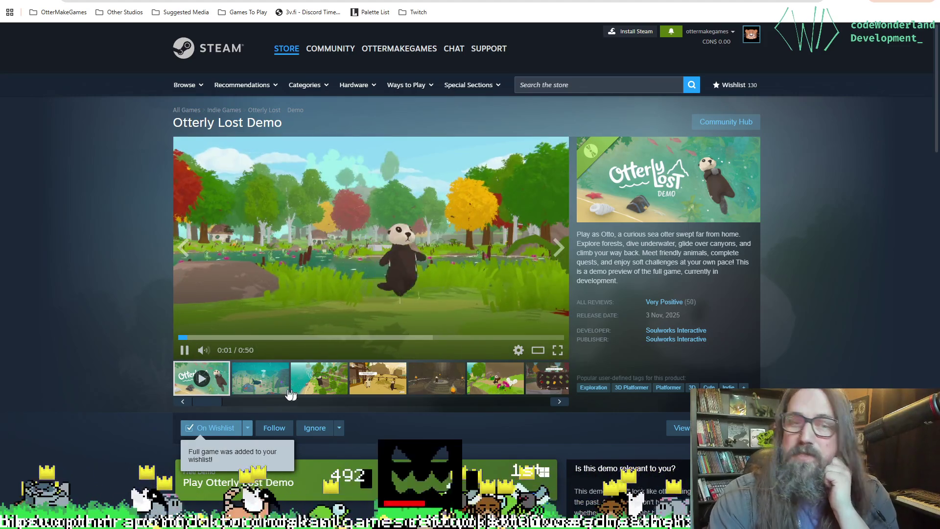
key(space)
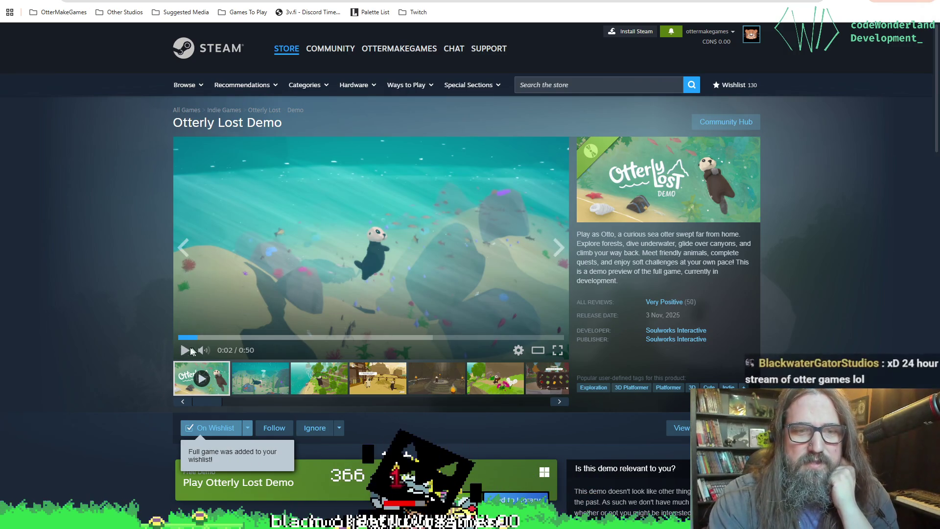
click(185, 348)
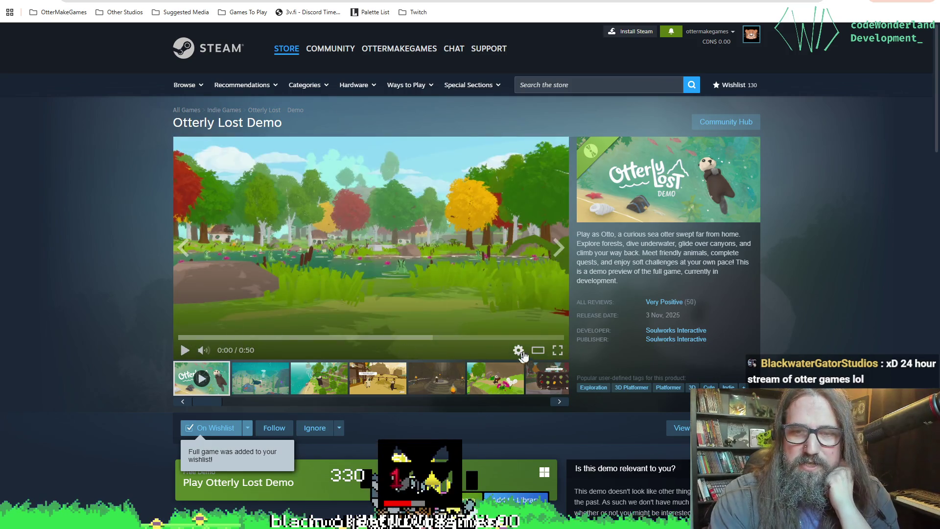
Watch the Otterly Lost trailer fullscreen, exit it, and return to Aseprite.
click(558, 350)
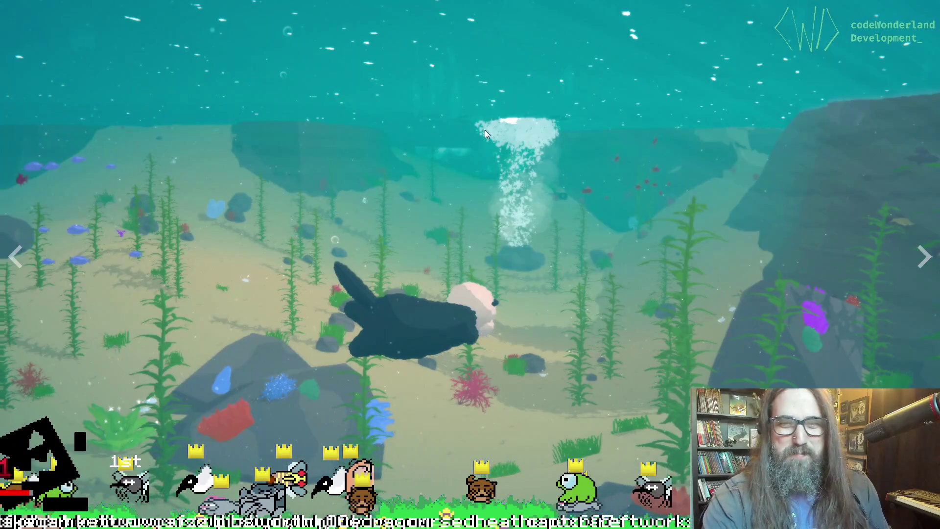
key(Escape)
click(202, 431)
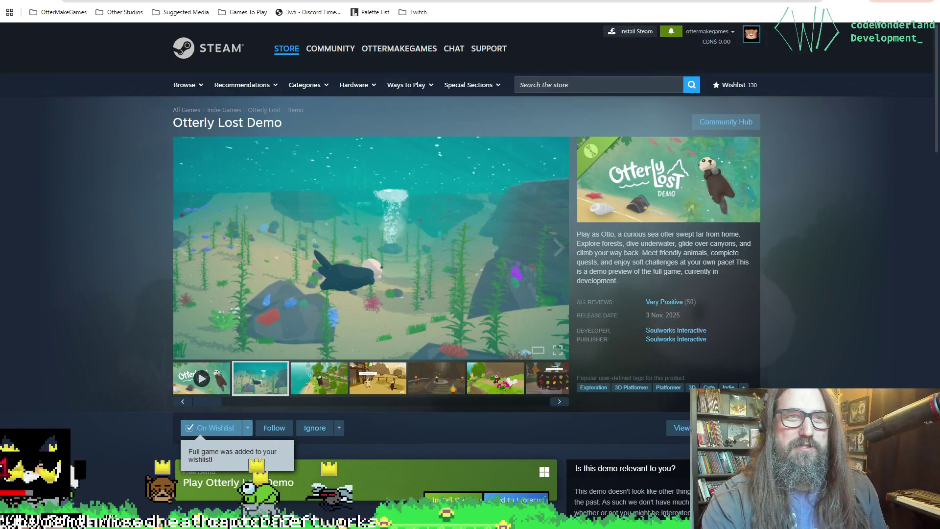
key(alt+Tab)
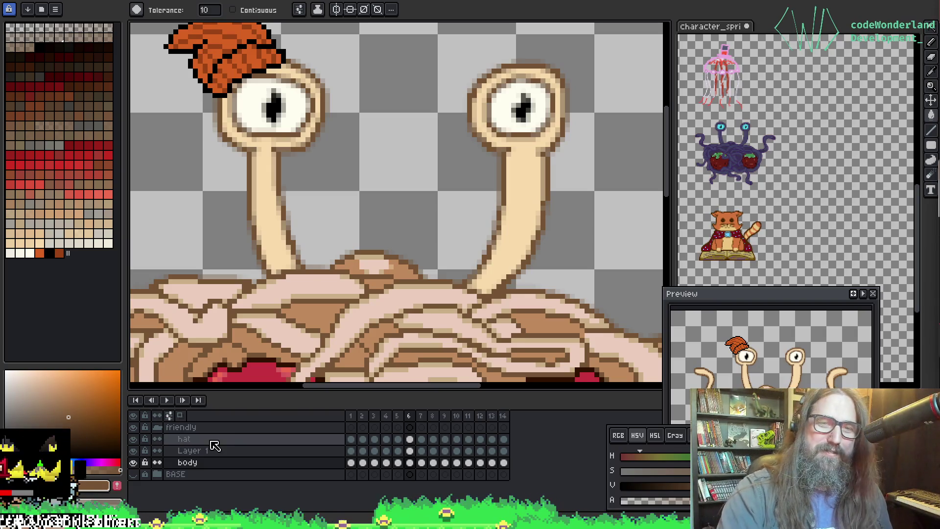
Inspect the gap between the eyestalks up close, then switch from Paint Bucket to Pencil.
scroll(341, 169, down, 1)
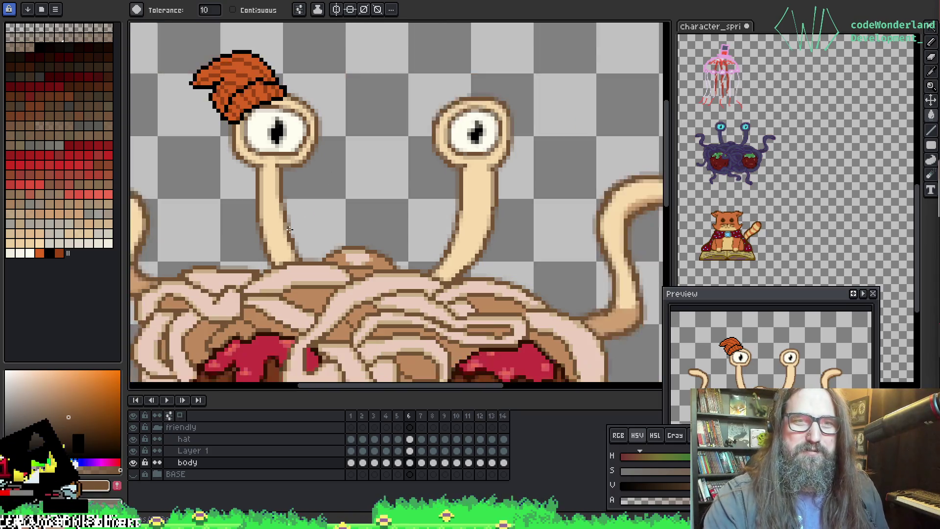
scroll(230, 226, up, 2)
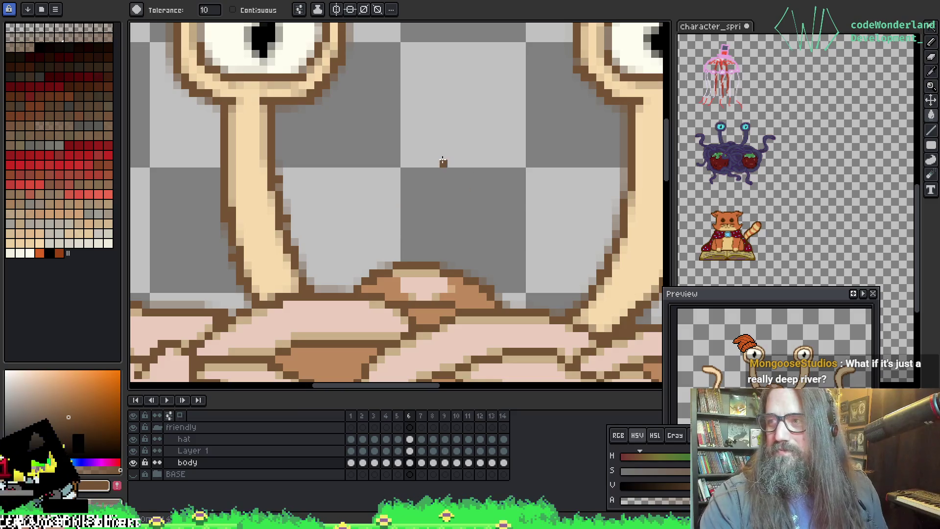
mouse_move(430, 143)
mouse_down()
mouse_move(392, 155)
mouse_move(383, 148)
mouse_up()
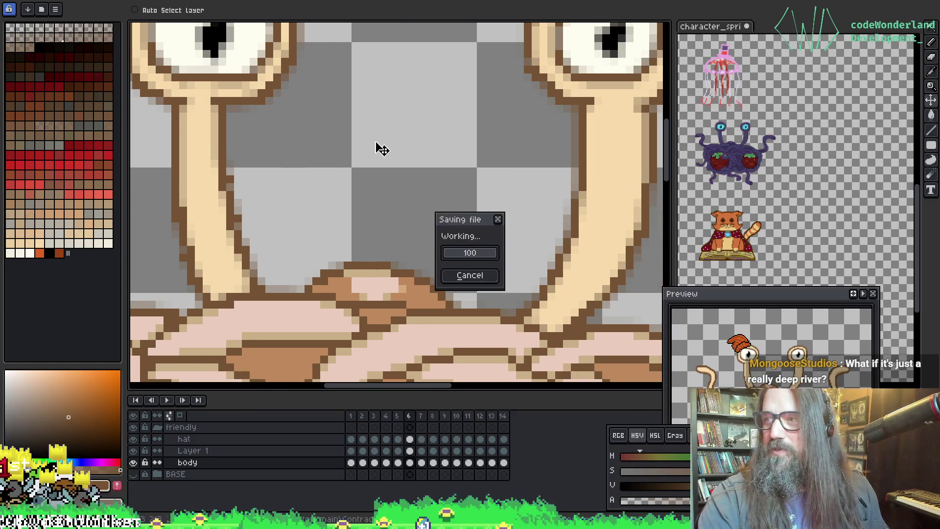
key(g)
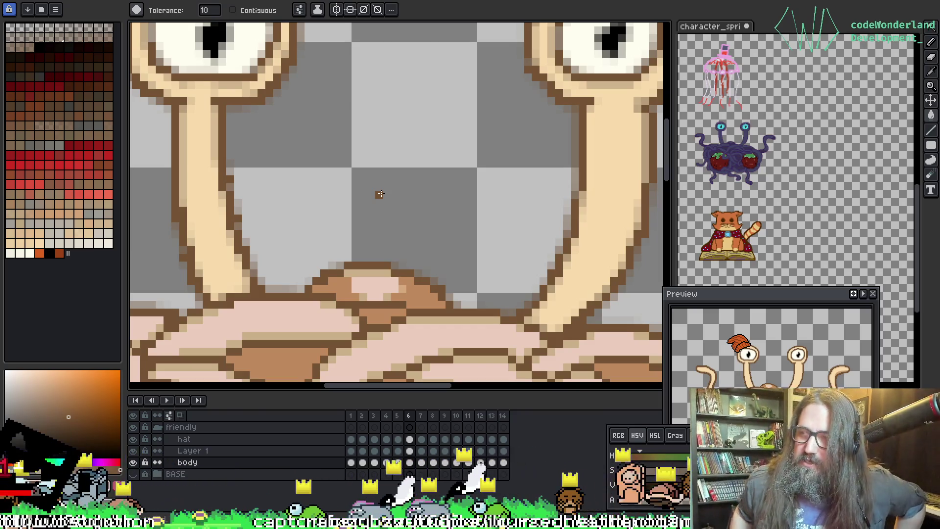
key(b)
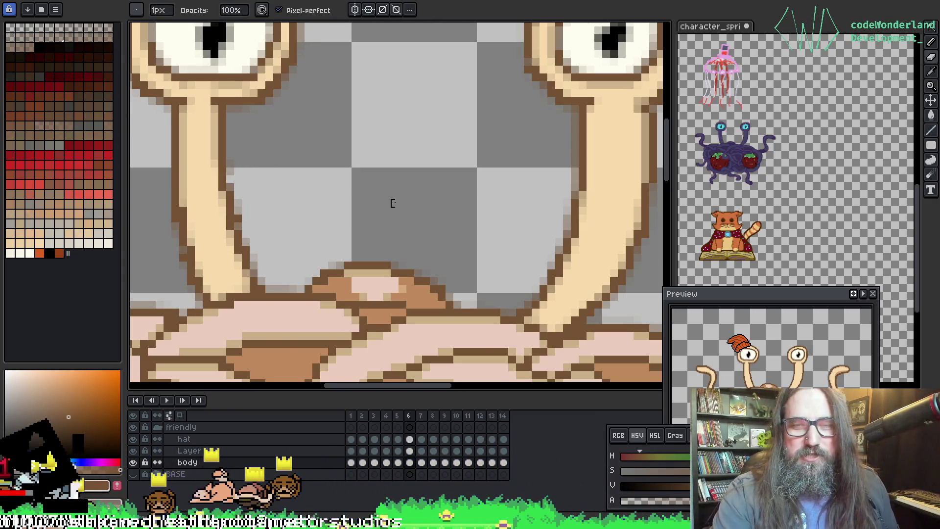
Pan down to the lower spaghetti body and meatball and save the sprite.
scroll(392, 205, down, 1)
mouse_move(371, 228)
mouse_down()
mouse_move(346, 193)
mouse_move(373, 97)
mouse_up()
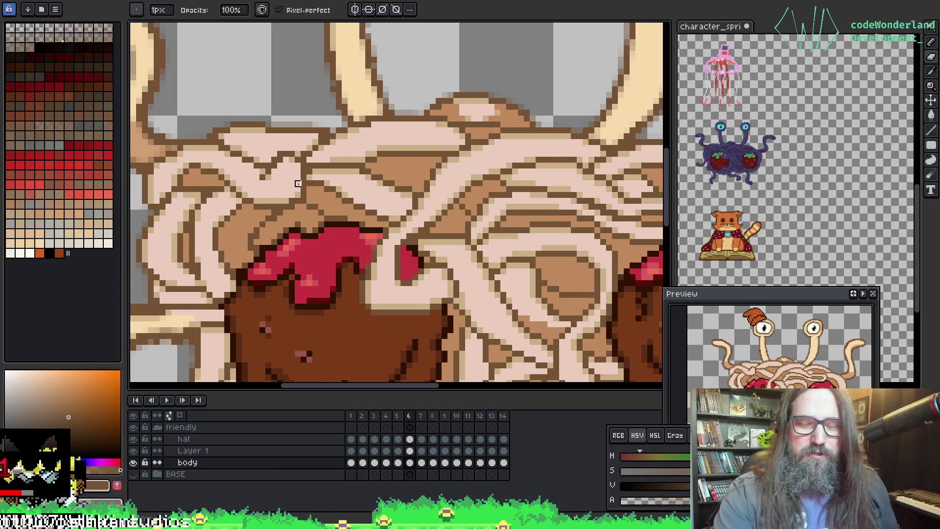
key(ctrl+s)
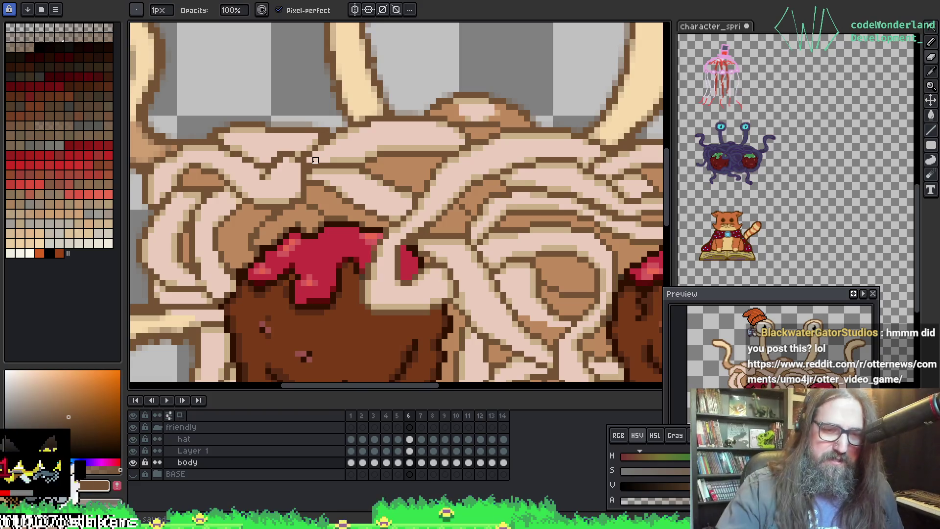
Pan to the left-side noodles, then bring the Reddit otter post window forward and reposition it.
drag(279, 157, 461, 154)
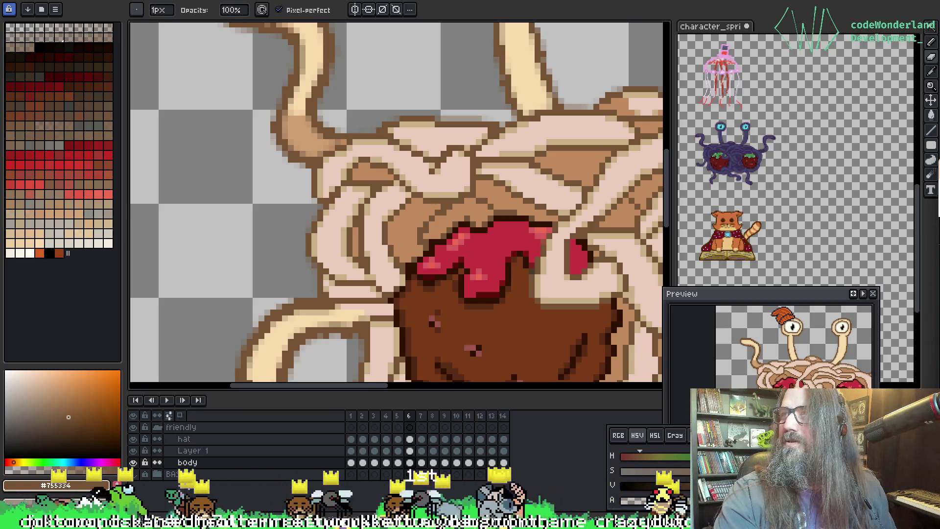
key(alt+Tab)
mouse_move(299, 114)
mouse_down()
mouse_move(245, 33)
mouse_move(209, 17)
mouse_move(186, 27)
mouse_move(250, 76)
mouse_up()
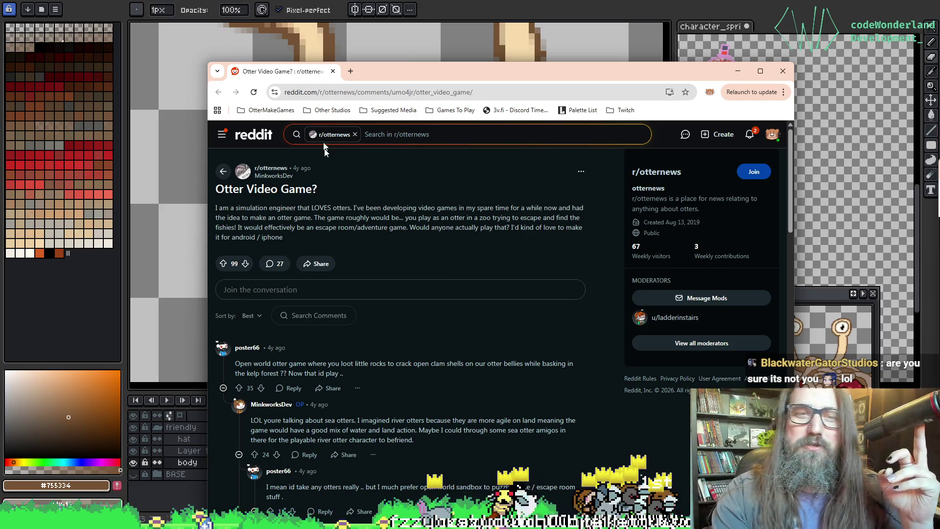
Close the Reddit 'Otter Video Game?' post window to reveal the sprite.
click(333, 71)
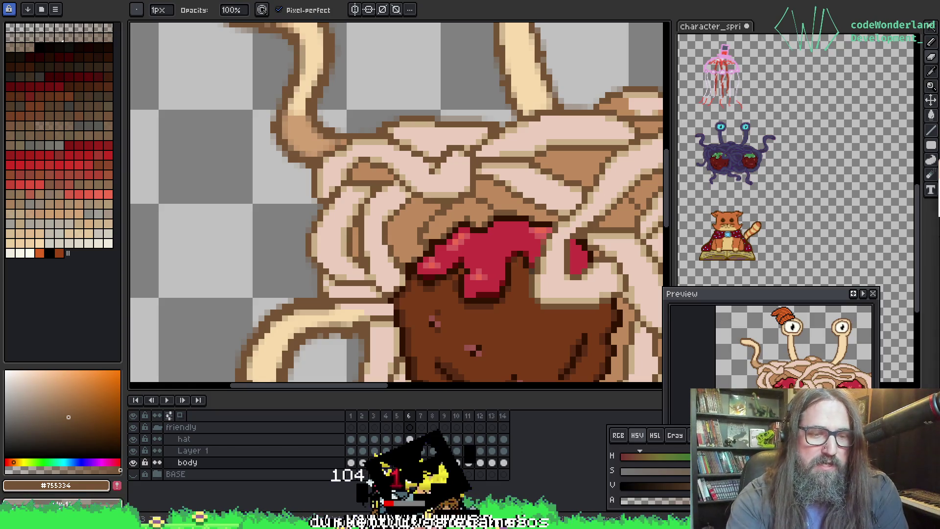
mouse_move(138, 520)
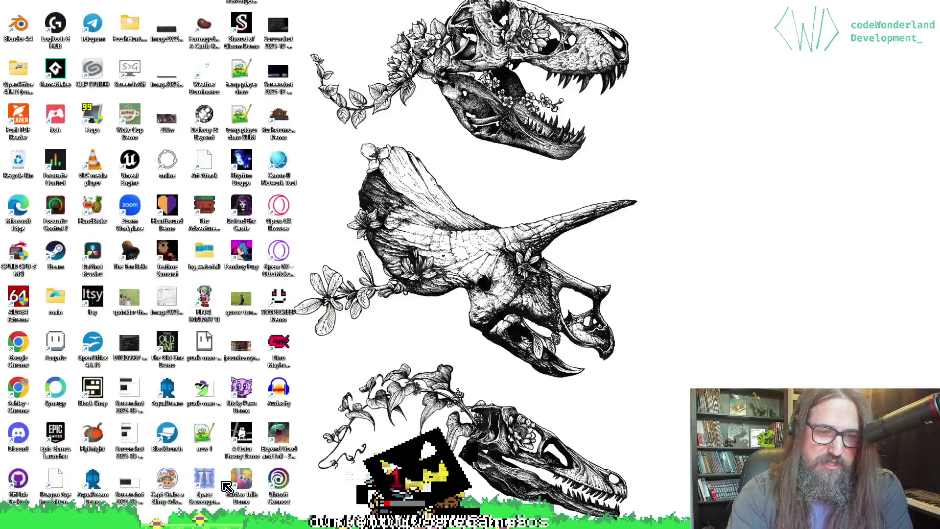
Open zotter_brother_machina_pg_12.jpg in Photos and view it full screen.
click(225, 474)
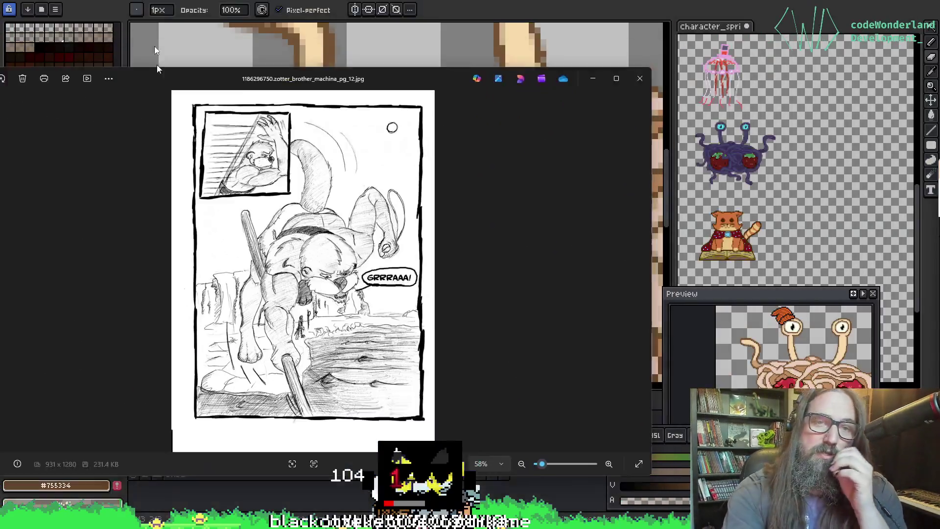
key(F11)
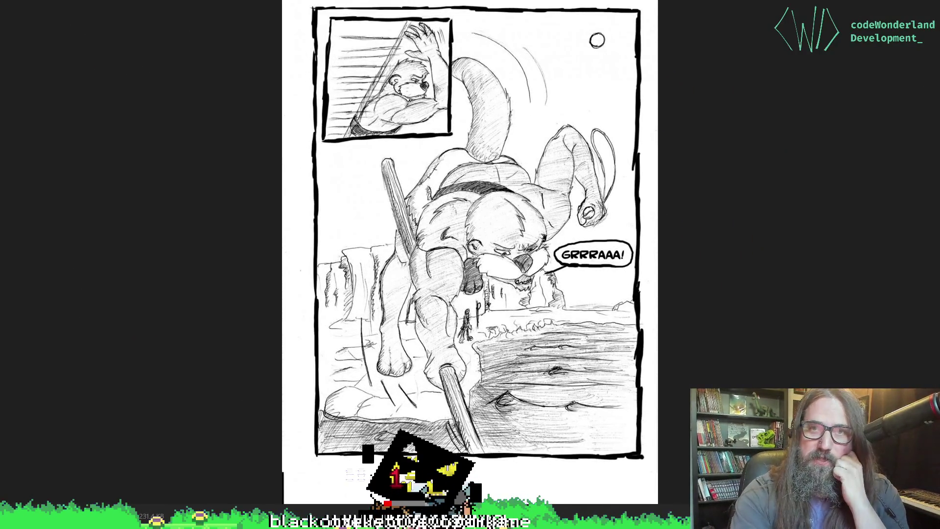
Flip forward through three comic pages, then switch back to Aseprite.
scroll(508, 281, up, 2)
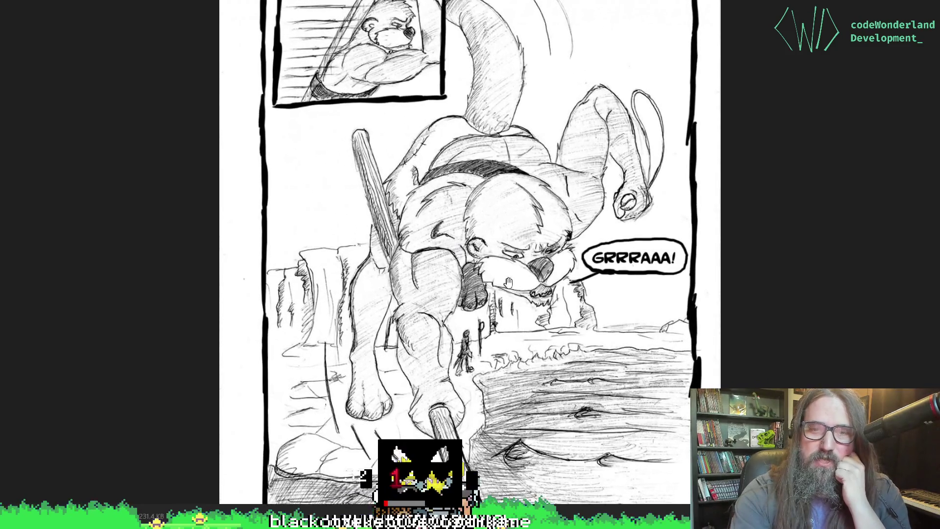
scroll(576, 292, down, 2)
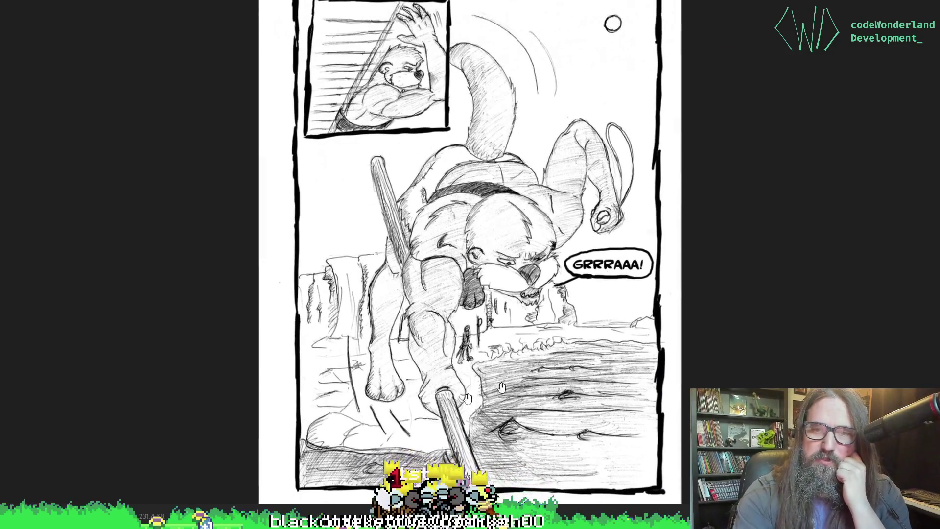
key(Right)
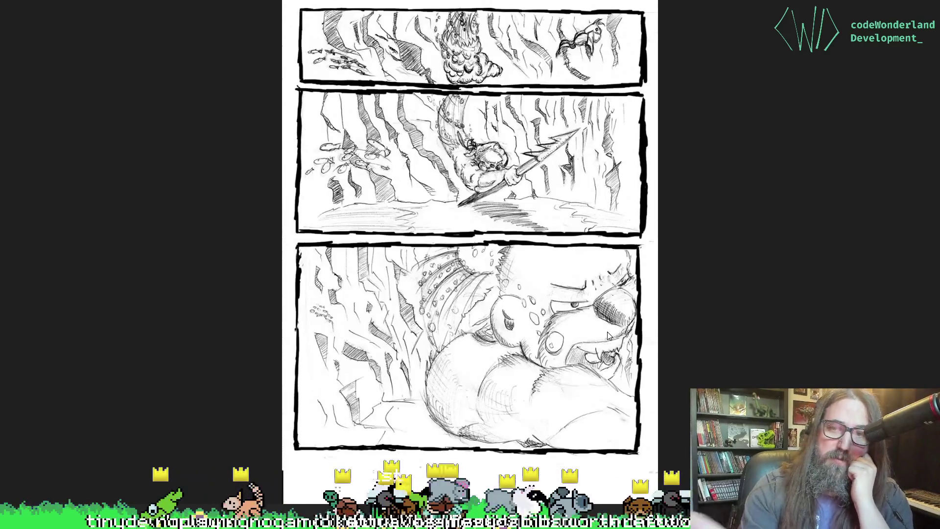
key(Right)
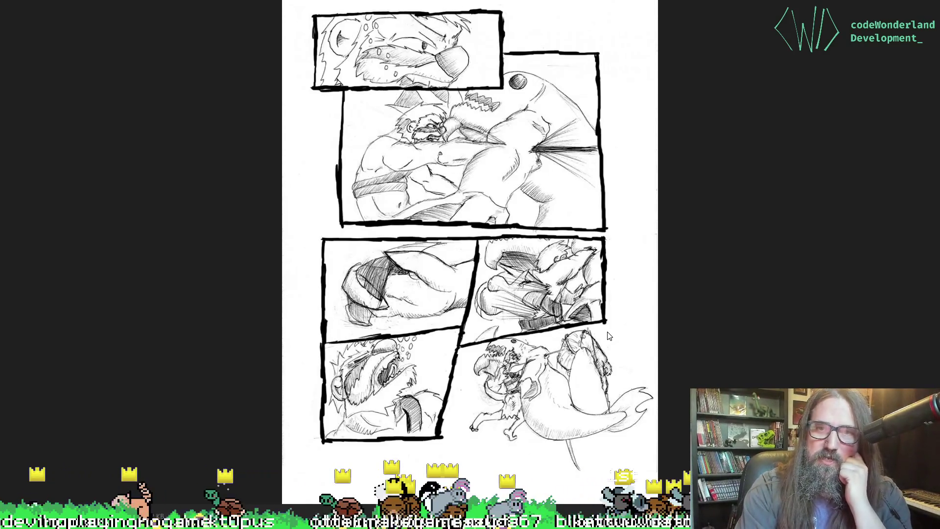
key(Right)
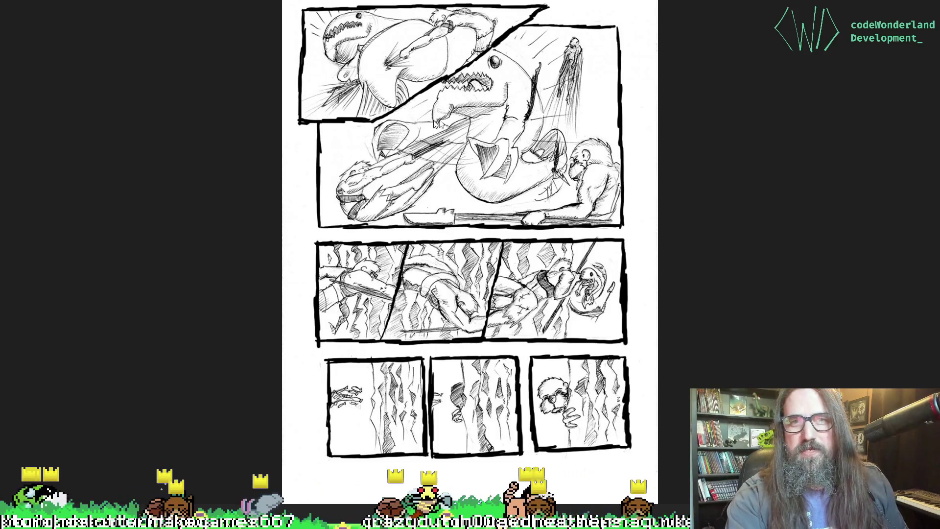
key(alt+Tab)
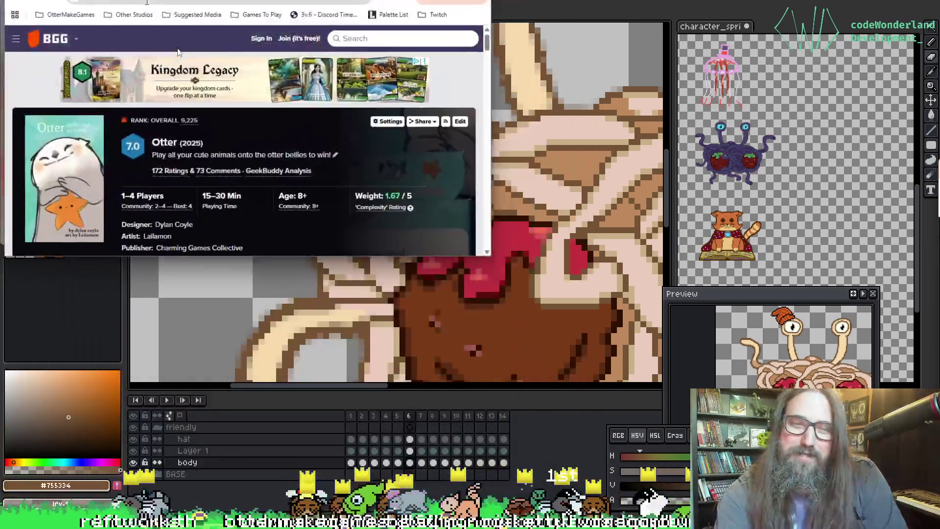
key(super+Up)
key(Escape)
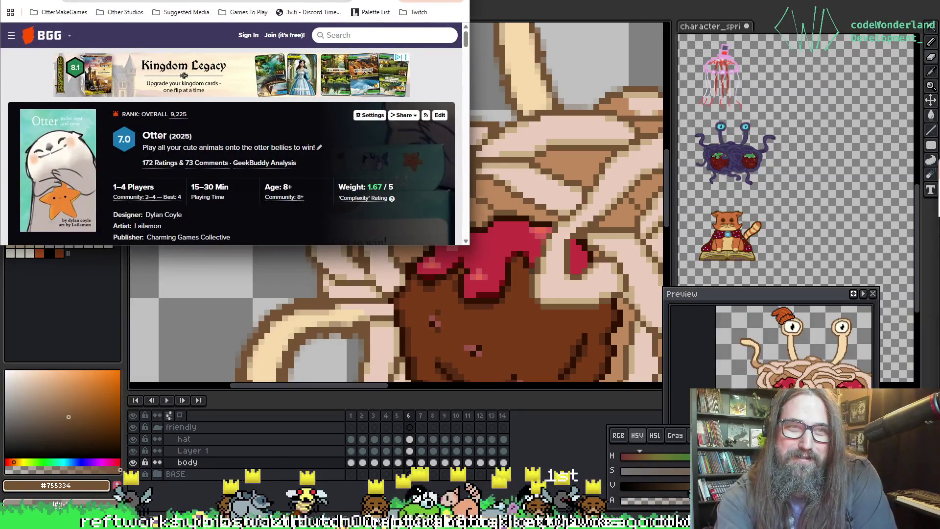
key(super+Down)
key(super+Up)
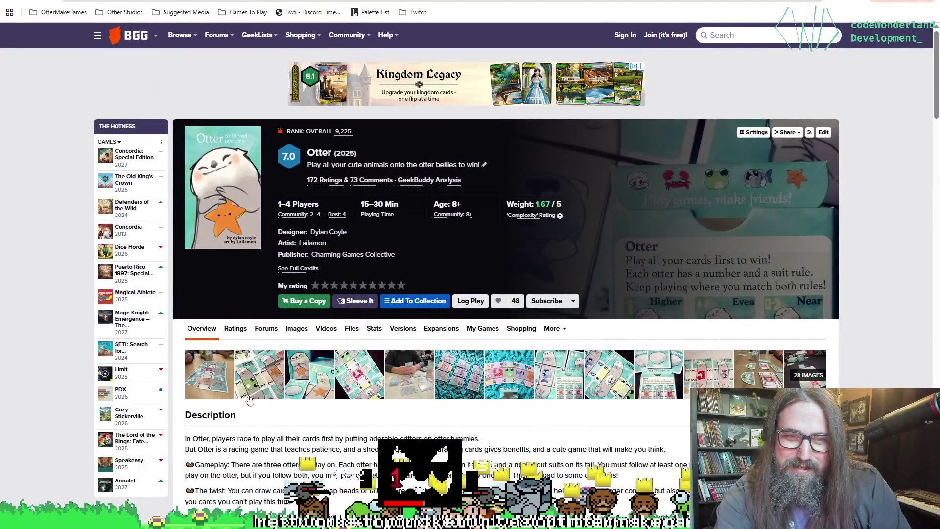
click(308, 380)
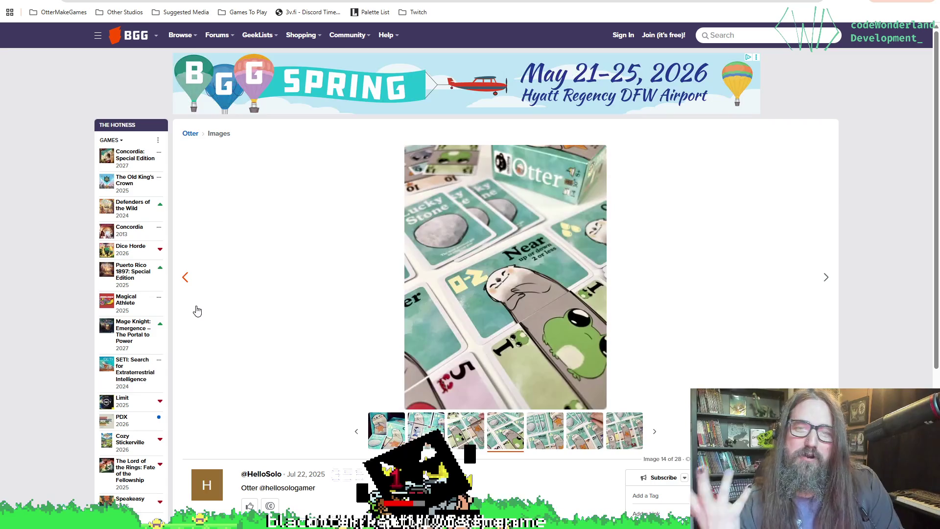
key(Right)
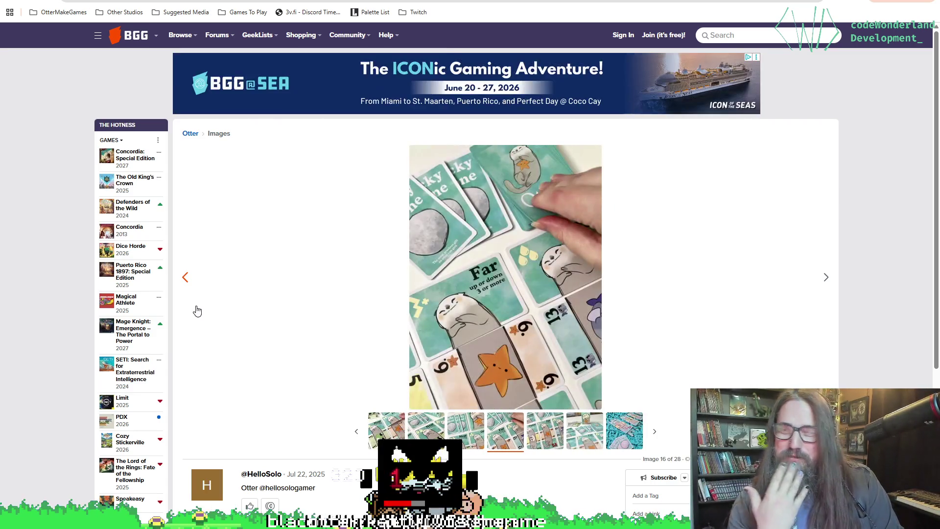
key(Right)
key(Right)
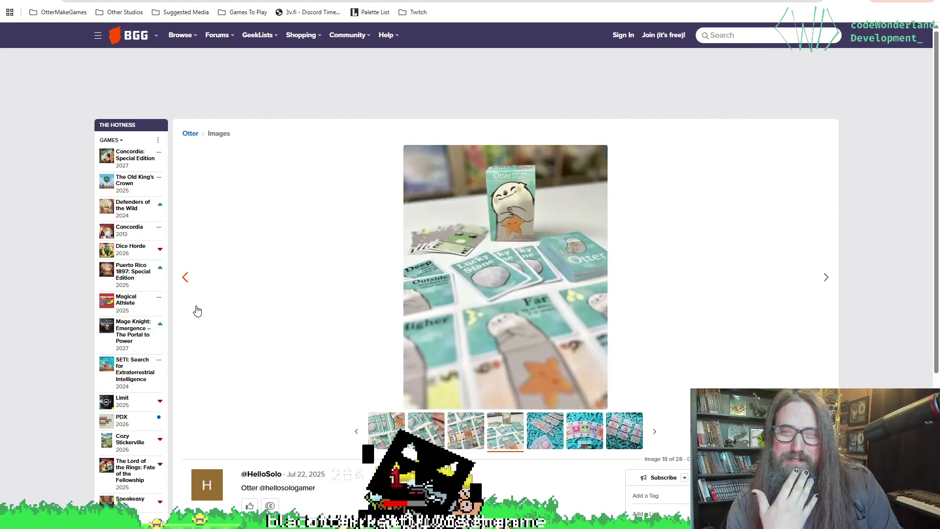
key(Right)
key(Right)
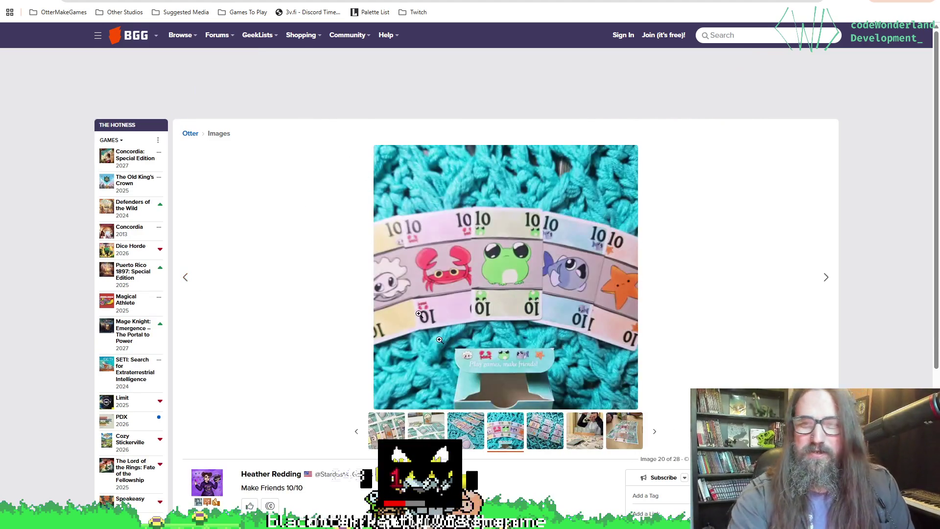
key(Right)
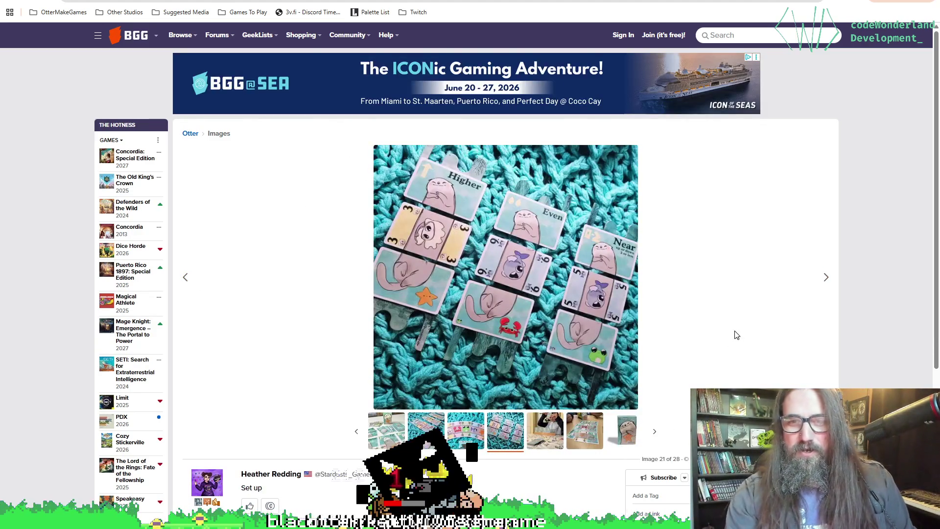
key(Left)
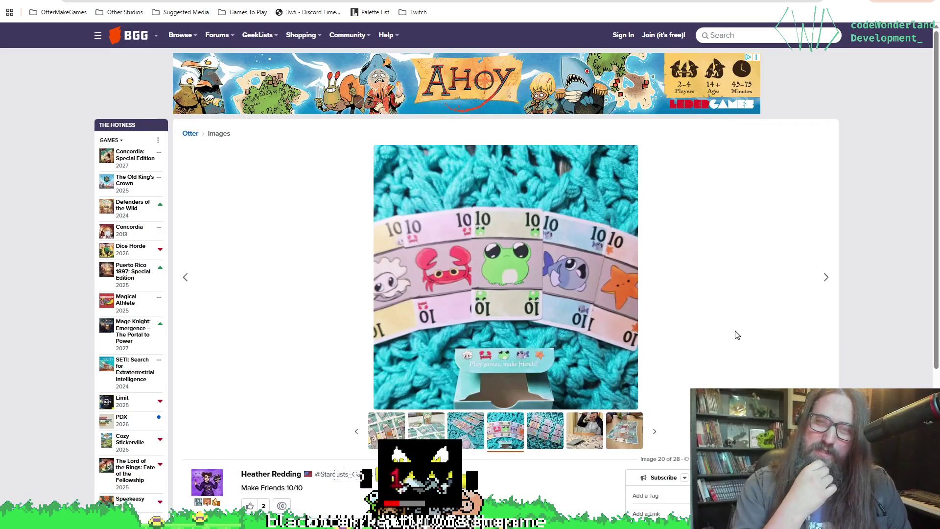
key(Left)
key(Left)
key(Left)
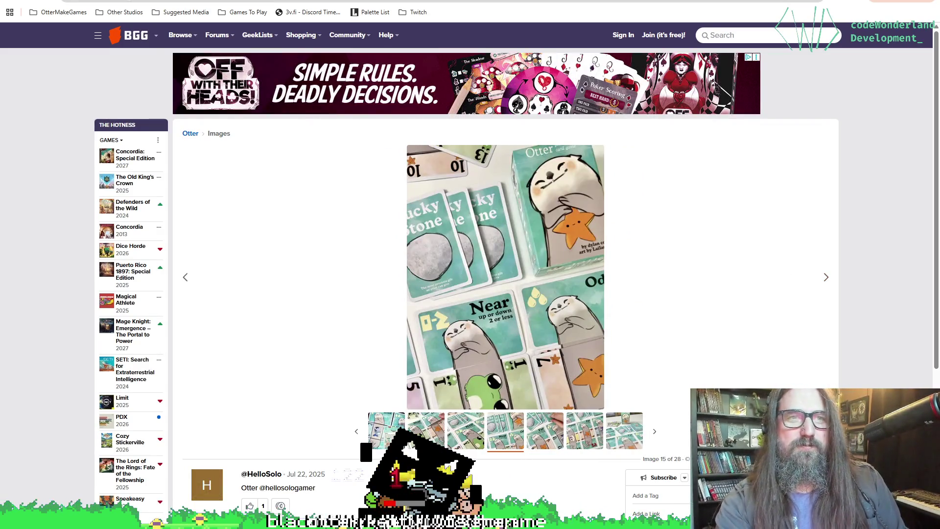
key(alt+Tab)
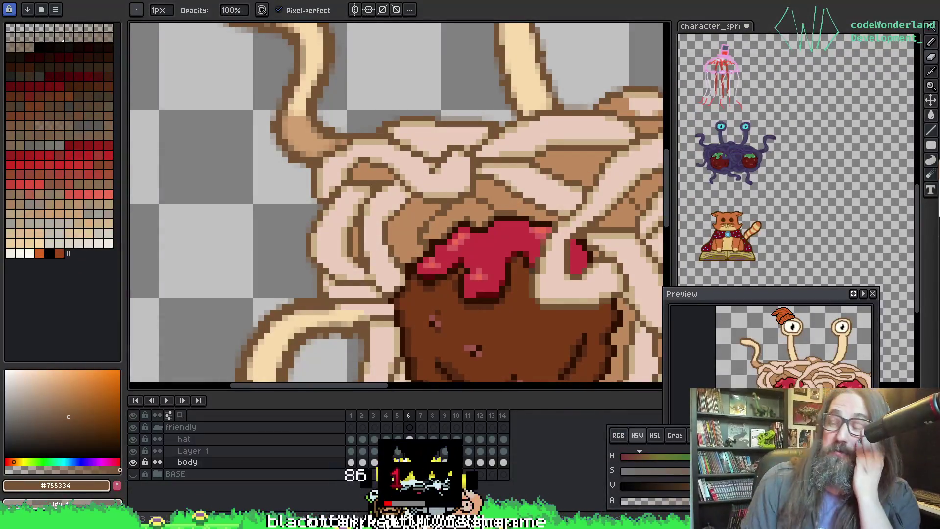